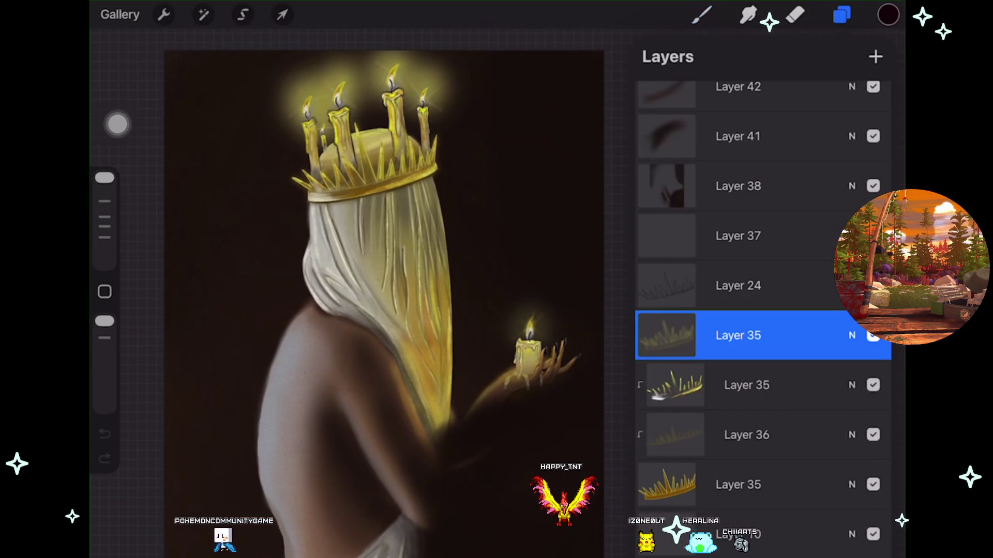
Add a new empty layer, Layer 44, above Layer 42.
{"action": "scroll", "coordinate": [763, 258], "scroll_direction": "up", "scroll_amount": 3}
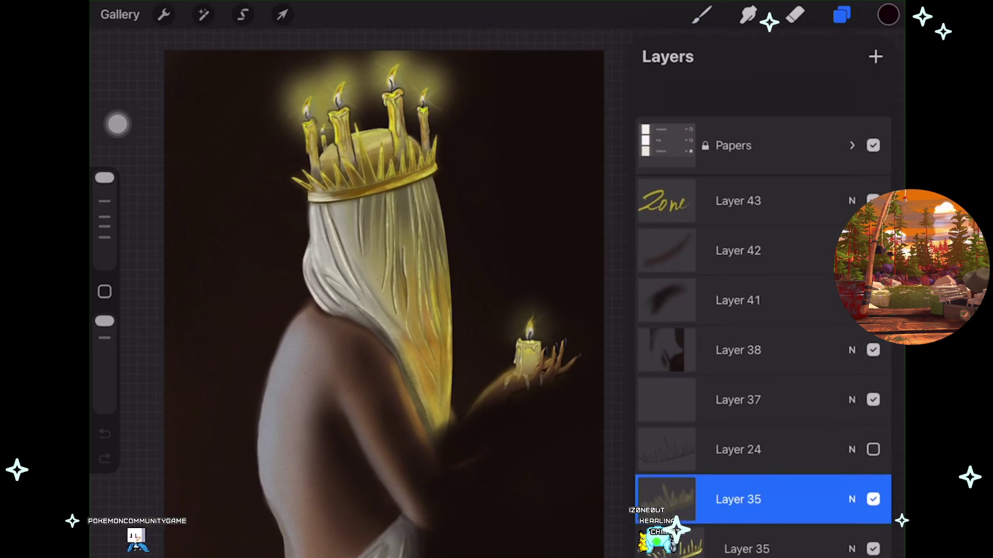
{"action": "left_click", "coordinate": [738, 214]}
{"action": "left_click", "coordinate": [876, 57]}
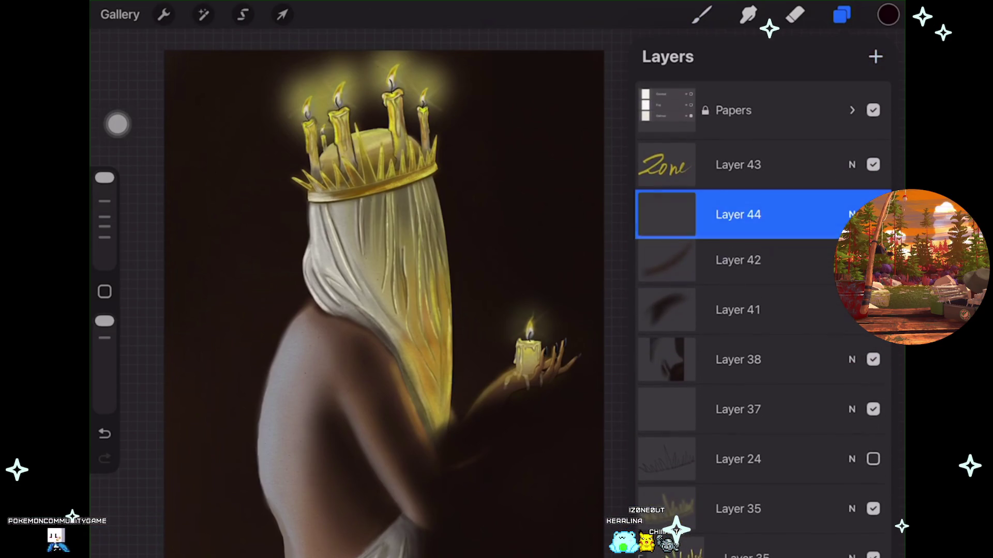
Select the yummy lineart brush with yellow from the palette.
{"action": "left_click", "coordinate": [701, 14]}
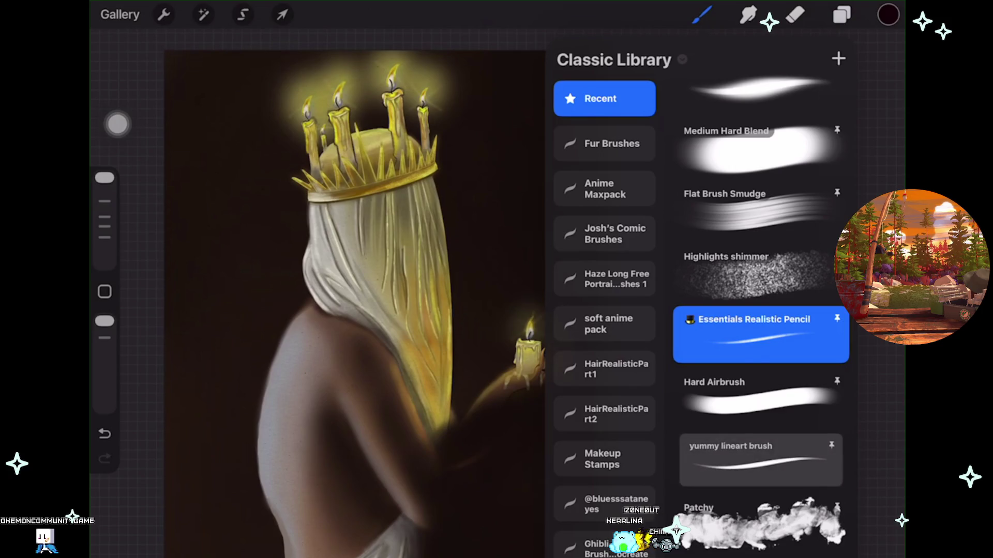
{"action": "left_click", "coordinate": [755, 452]}
{"action": "left_click", "coordinate": [887, 14]}
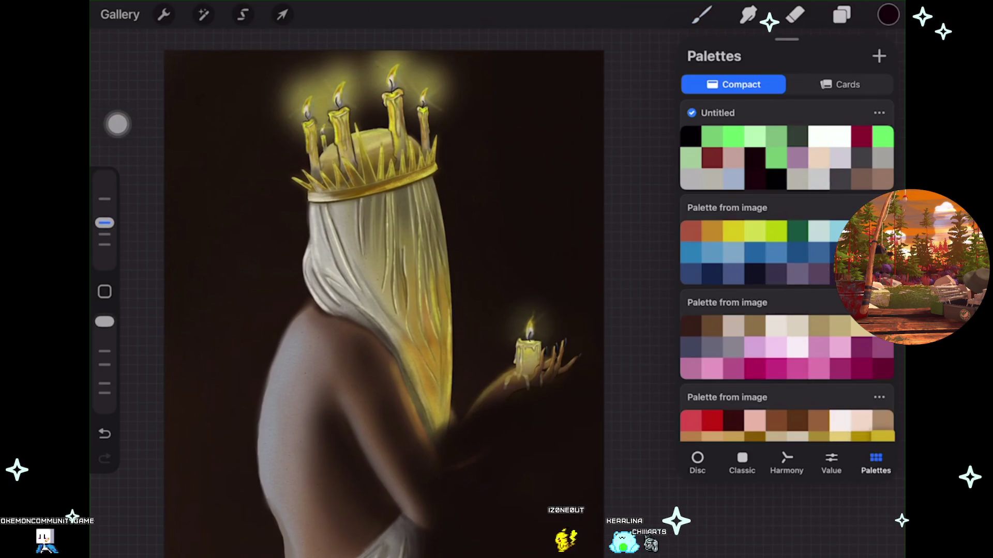
{"action": "left_click", "coordinate": [881, 436]}
{"action": "left_click", "coordinate": [702, 14]}
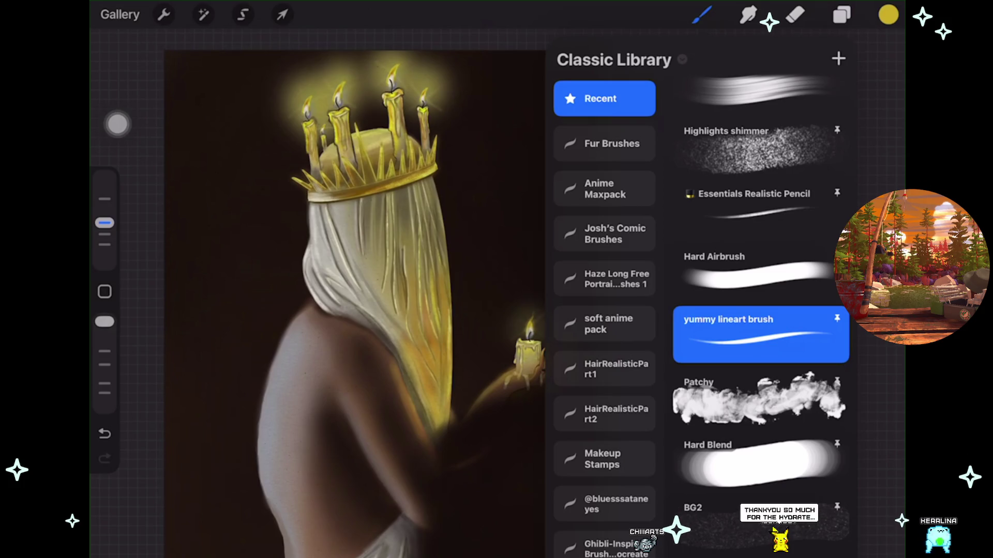
Switch to the Realistic Pencil and letter yellow 'BRB' above the candle hand.
{"action": "left_click", "coordinate": [755, 201]}
{"action": "left_click", "coordinate": [702, 14]}
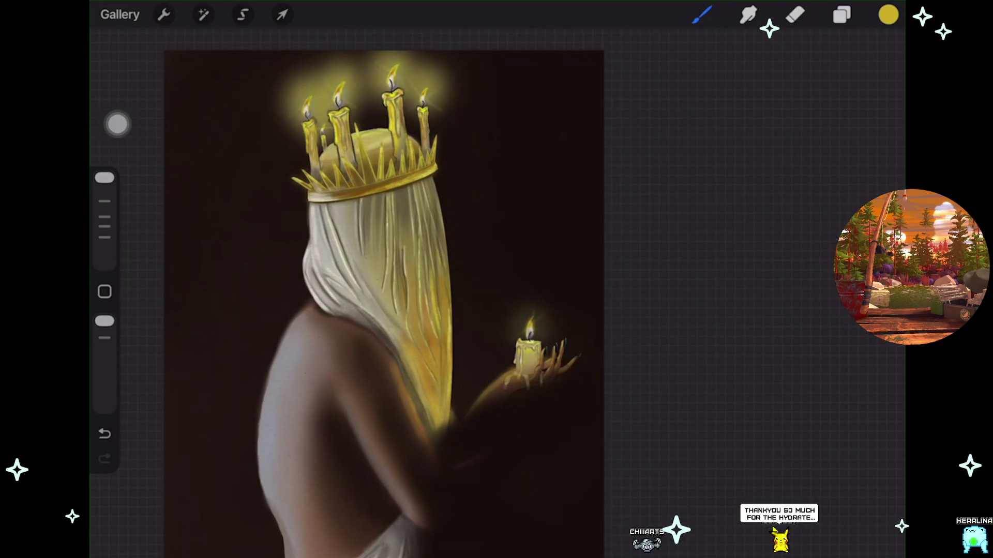
{"action": "scroll", "coordinate": [406, 132], "scroll_direction": "up", "scroll_amount": 3}
{"action": "scroll", "coordinate": [357, 292], "scroll_direction": "up", "scroll_amount": 3}
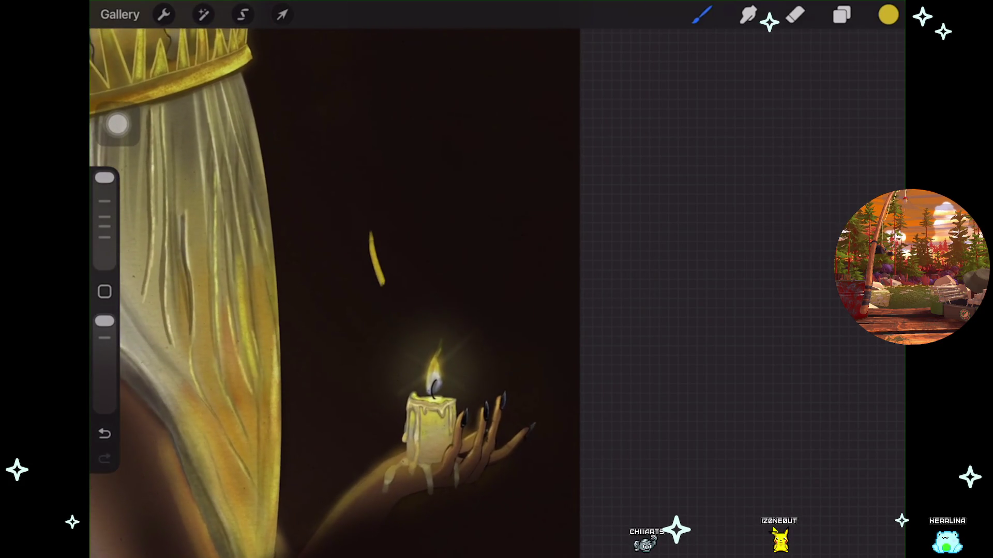
{"action": "left_click_drag", "start_coordinate": [406, 204], "coordinate": [418, 255]}
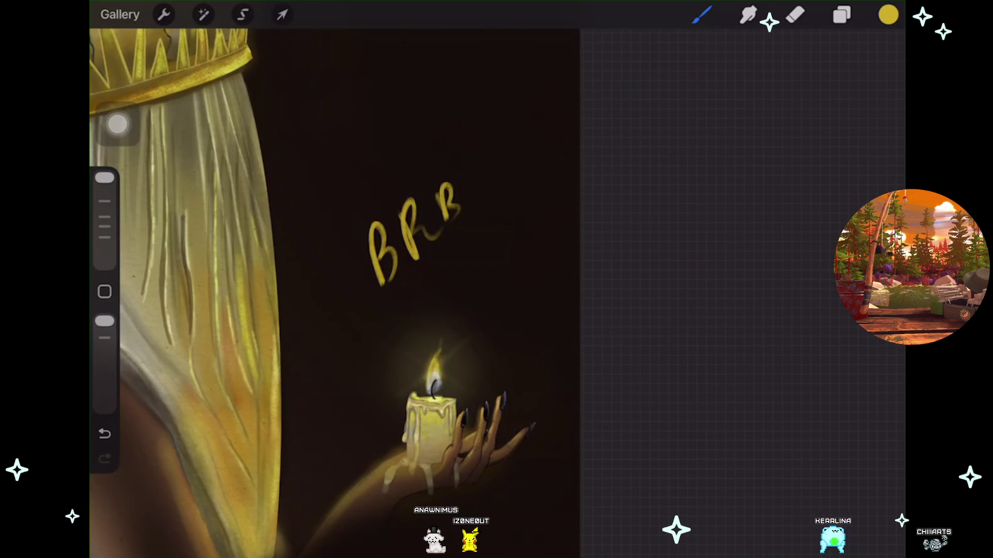
Delete the BRB layer, Layer 44, and go back to the Drawtober gallery.
{"action": "left_click", "coordinate": [842, 15]}
{"action": "left_click_drag", "start_coordinate": [802, 214], "coordinate": [672, 215]}
{"action": "left_click", "coordinate": [854, 214]}
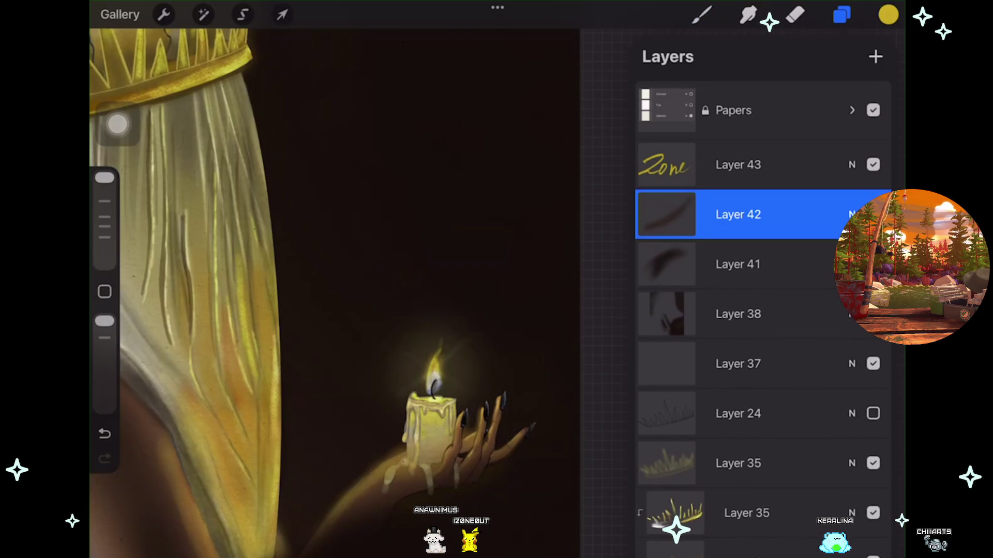
{"action": "left_click", "coordinate": [120, 15]}
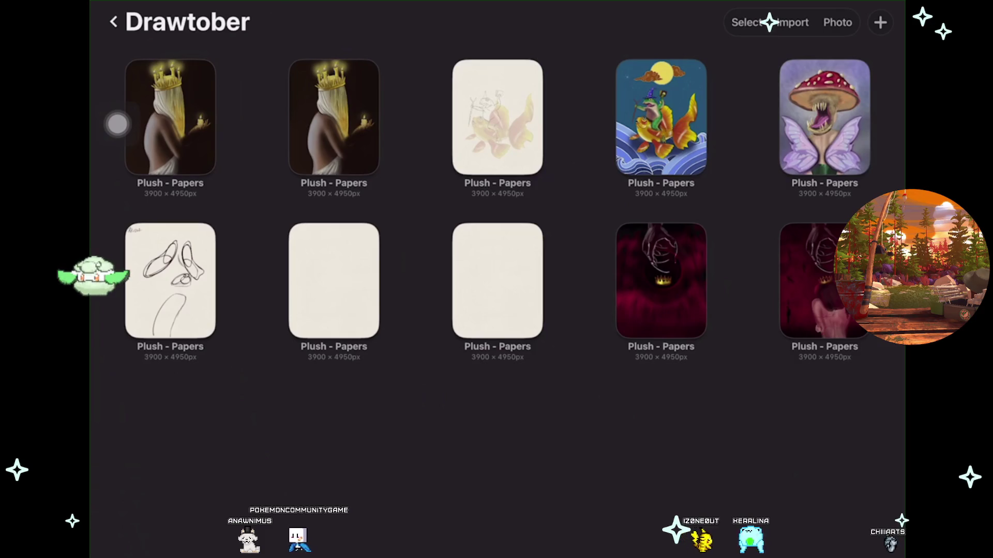
Open the crimson Drawtober piece showing a crowned figure beneath a clawed hand.
{"action": "left_click", "coordinate": [824, 279]}
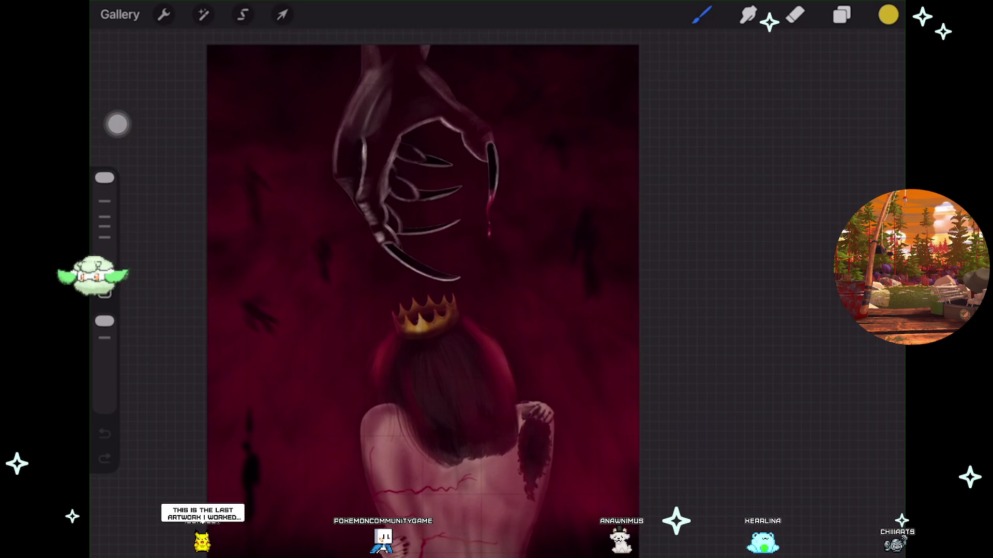
{"action": "scroll", "coordinate": [423, 300], "scroll_direction": "down", "scroll_amount": 2}
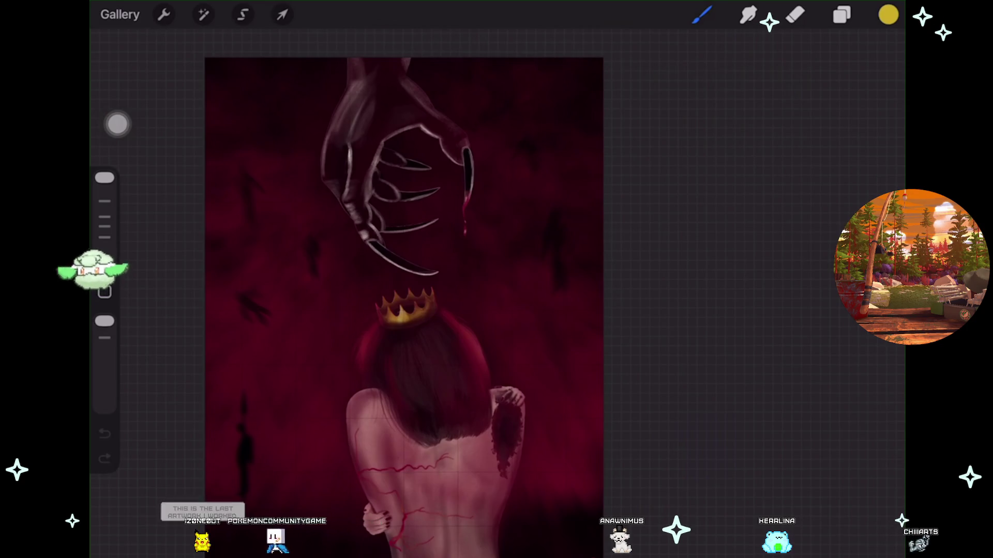
{"action": "scroll", "coordinate": [402, 300], "scroll_direction": "up", "scroll_amount": 1}
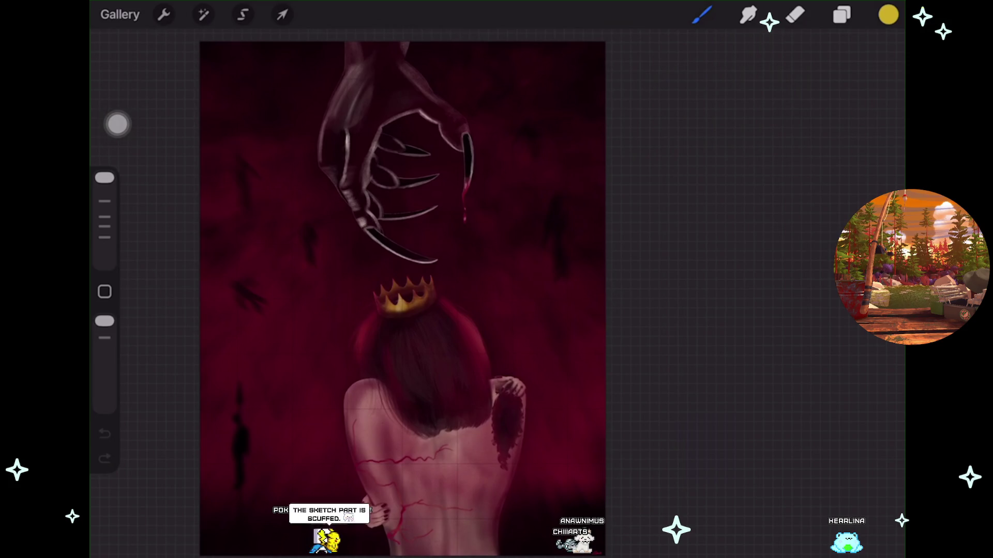
Open the mask sketch from the Drawtober gallery and make its hidden layer visible.
{"action": "left_click", "coordinate": [120, 15]}
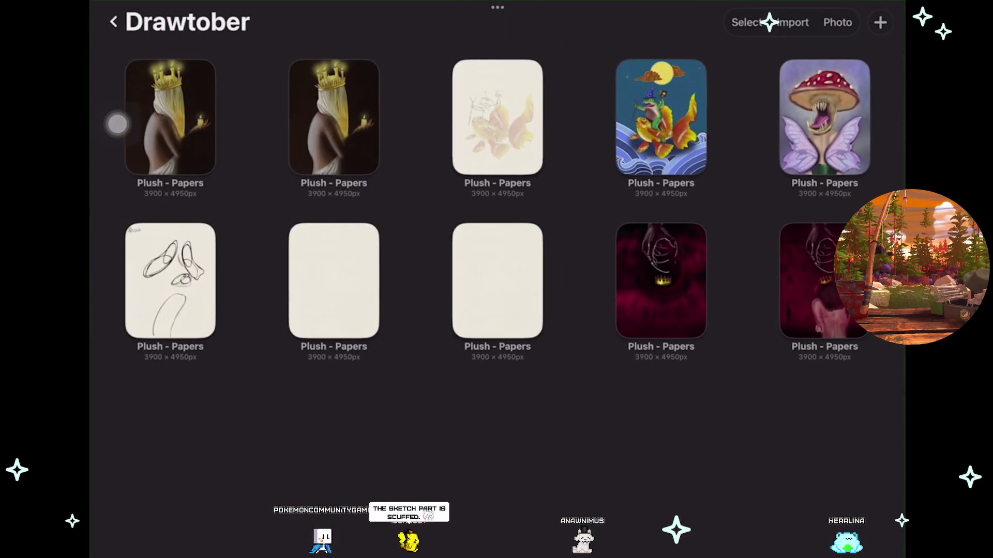
{"action": "left_click", "coordinate": [170, 280]}
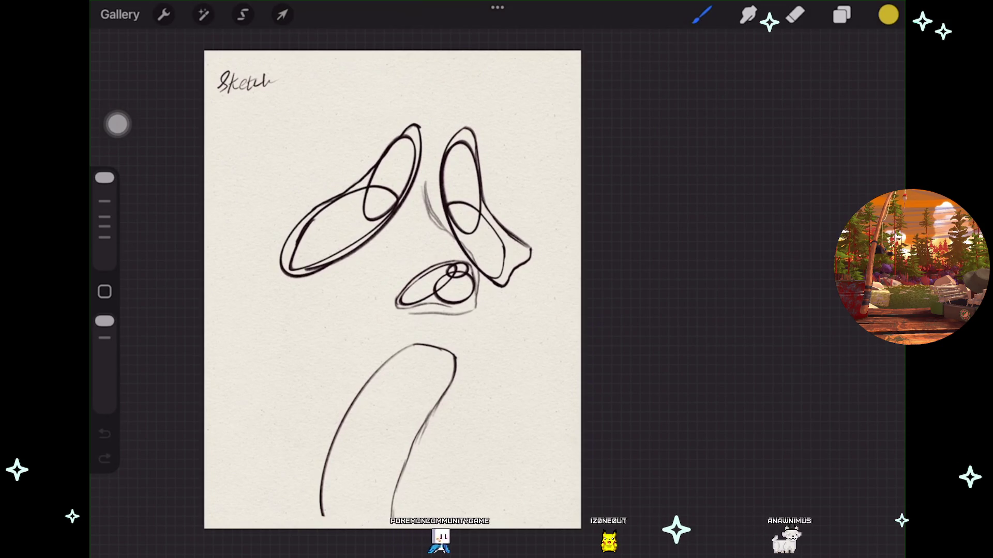
{"action": "left_click", "coordinate": [842, 14]}
{"action": "left_click", "coordinate": [873, 287]}
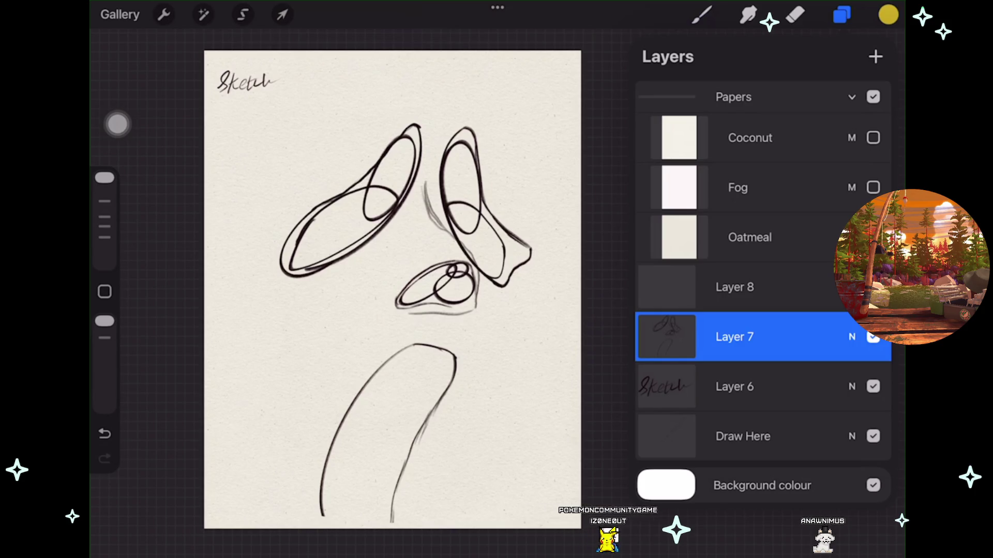
Choose the yummy lineart brush and a dark maroon colour from the colour disc.
{"action": "left_click", "coordinate": [702, 15]}
{"action": "left_click", "coordinate": [760, 455]}
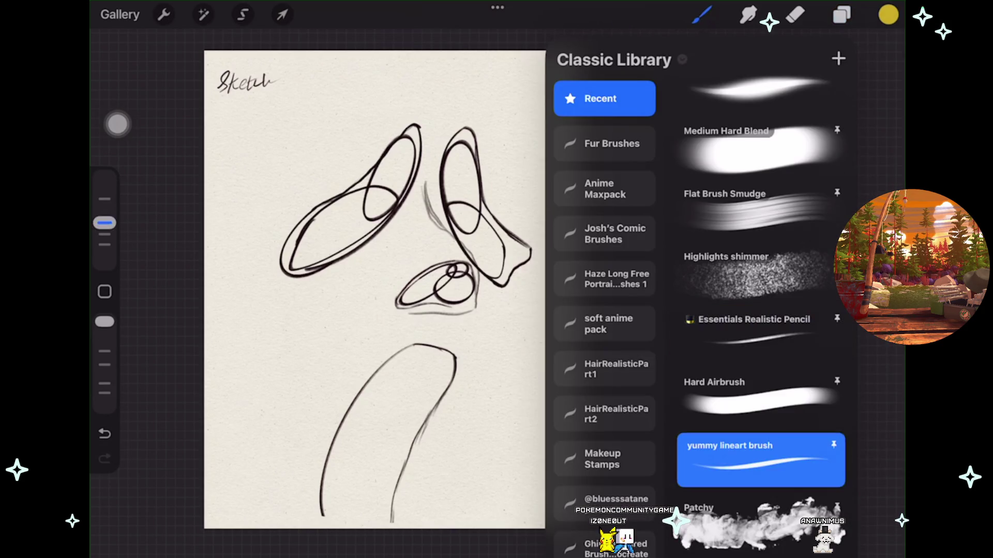
{"action": "left_click", "coordinate": [889, 14]}
{"action": "left_click", "coordinate": [698, 462]}
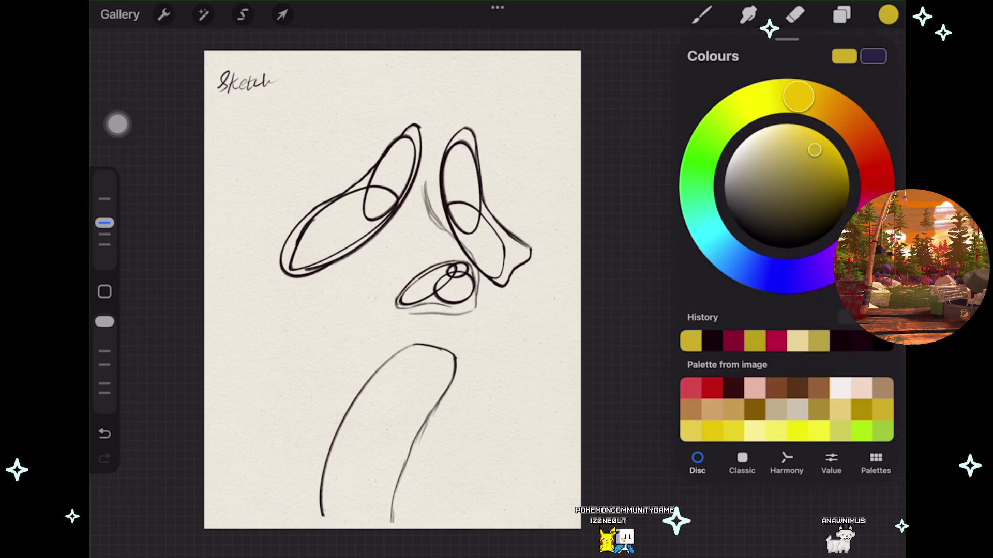
{"action": "left_click", "coordinate": [695, 340]}
{"action": "left_click", "coordinate": [888, 15]}
{"action": "scroll", "coordinate": [404, 332], "scroll_direction": "up", "scroll_amount": 5}
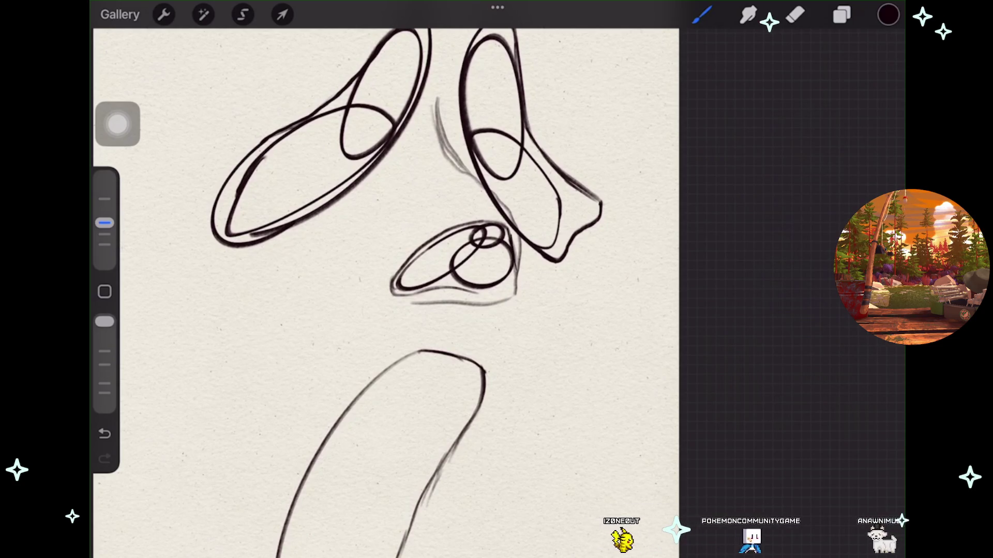
Undo the four most recent strokes around the mask's eye.
{"action": "key", "text": "ctrl+z"}
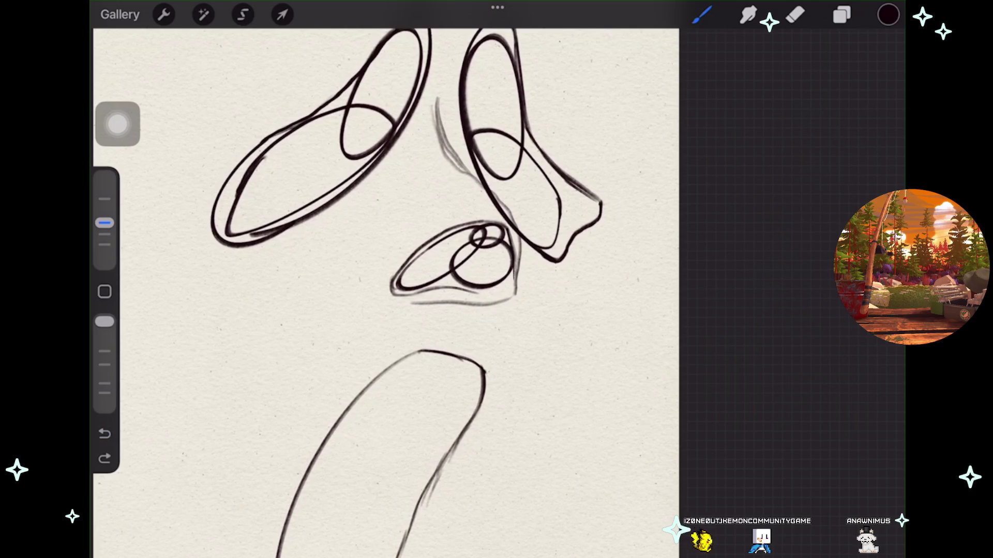
{"action": "scroll", "coordinate": [497, 279], "scroll_direction": "up", "scroll_amount": 4}
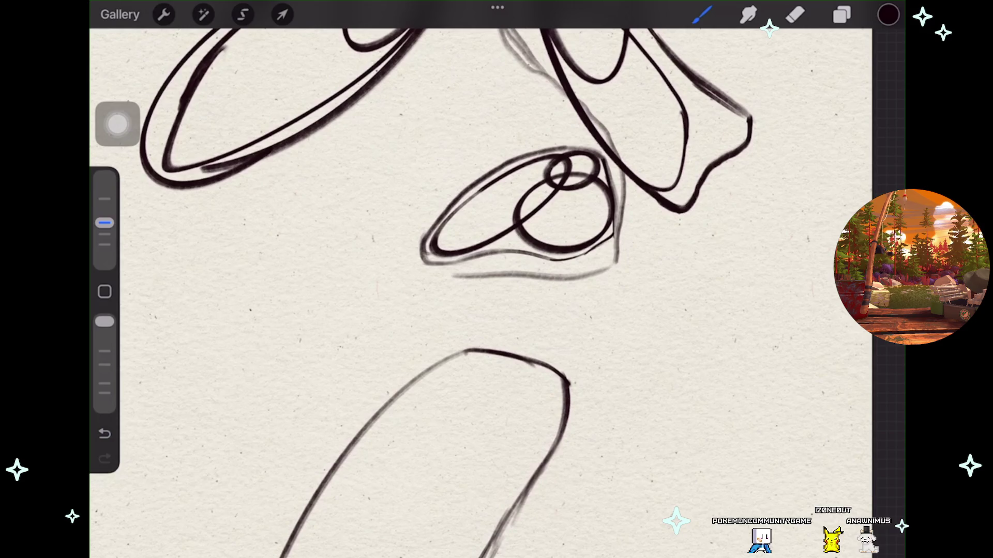
{"action": "key", "text": "ctrl+z"}
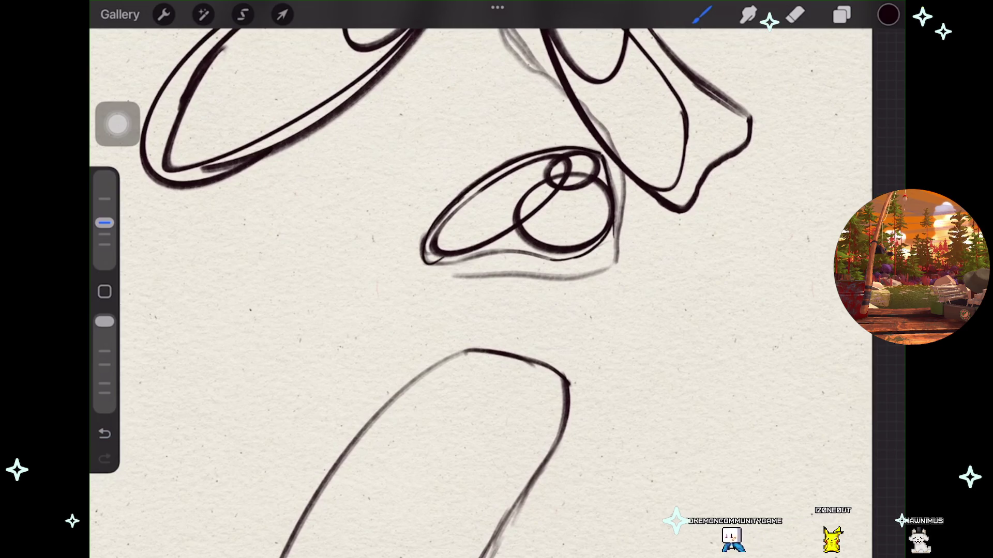
{"action": "key", "text": "ctrl+z"}
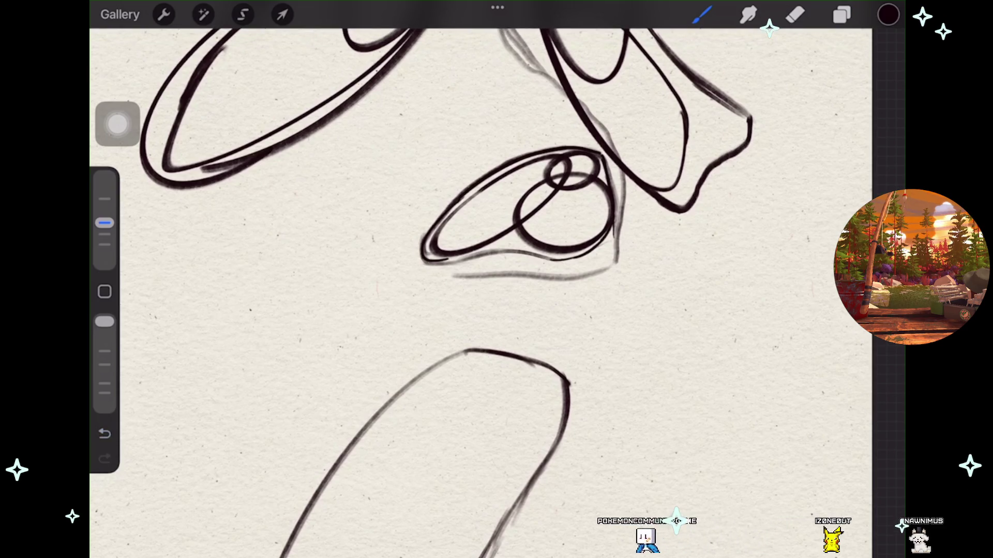
{"action": "key", "text": "ctrl+z"}
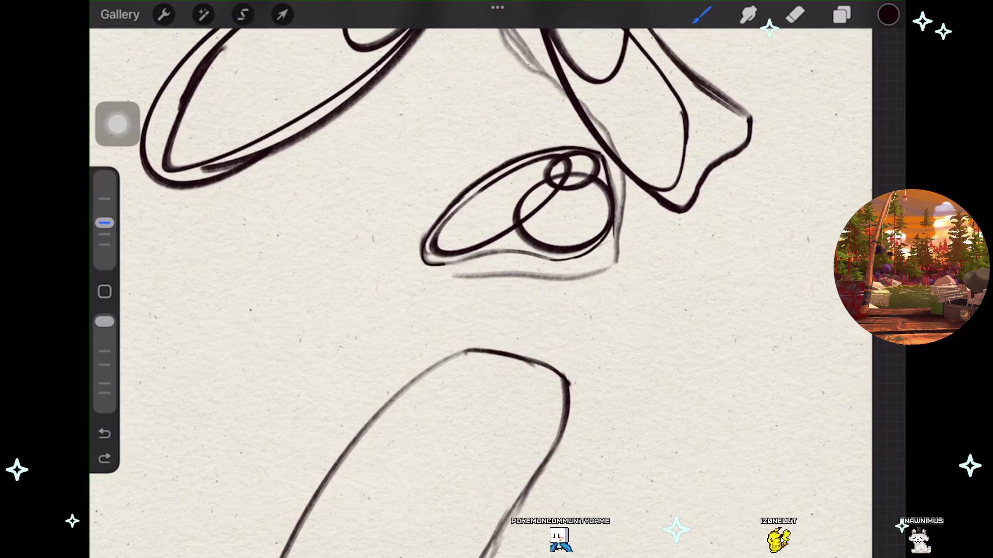
Zoom out and make the empty Layer 8 the active layer.
{"action": "scroll", "coordinate": [497, 280], "scroll_direction": "down", "scroll_amount": 2}
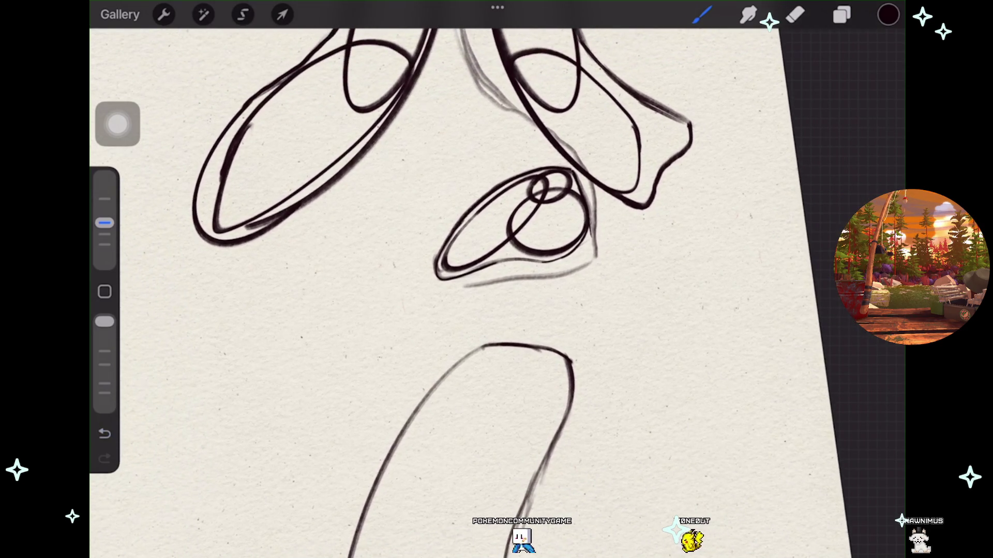
{"action": "scroll", "coordinate": [496, 279], "scroll_direction": "down", "scroll_amount": 2}
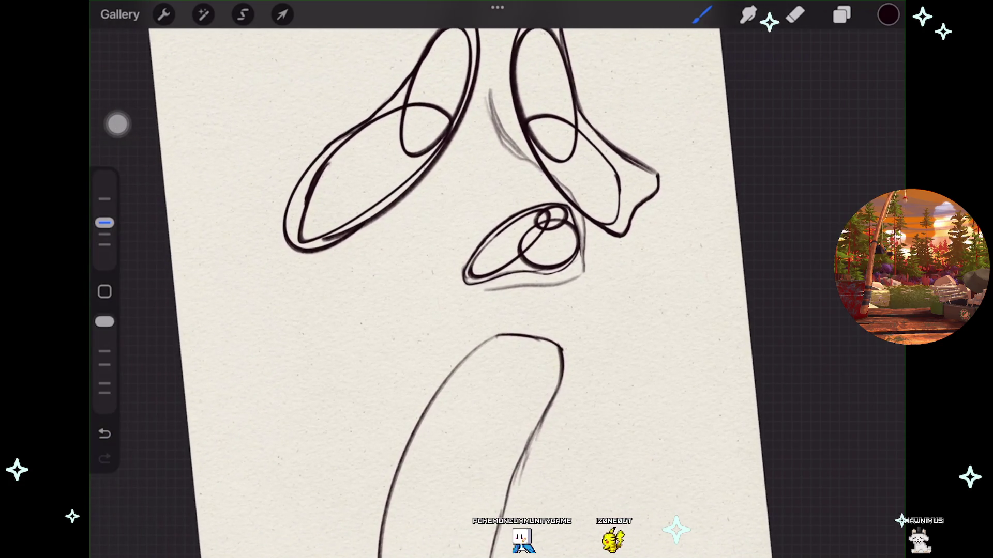
{"action": "scroll", "coordinate": [496, 279], "scroll_direction": "down", "scroll_amount": 1}
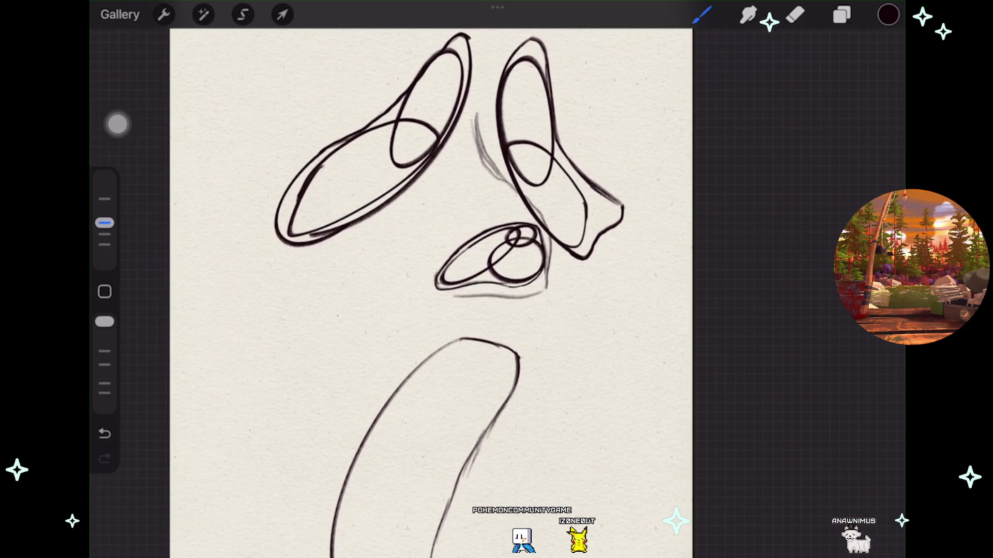
{"action": "scroll", "coordinate": [431, 290], "scroll_direction": "down", "scroll_amount": 2}
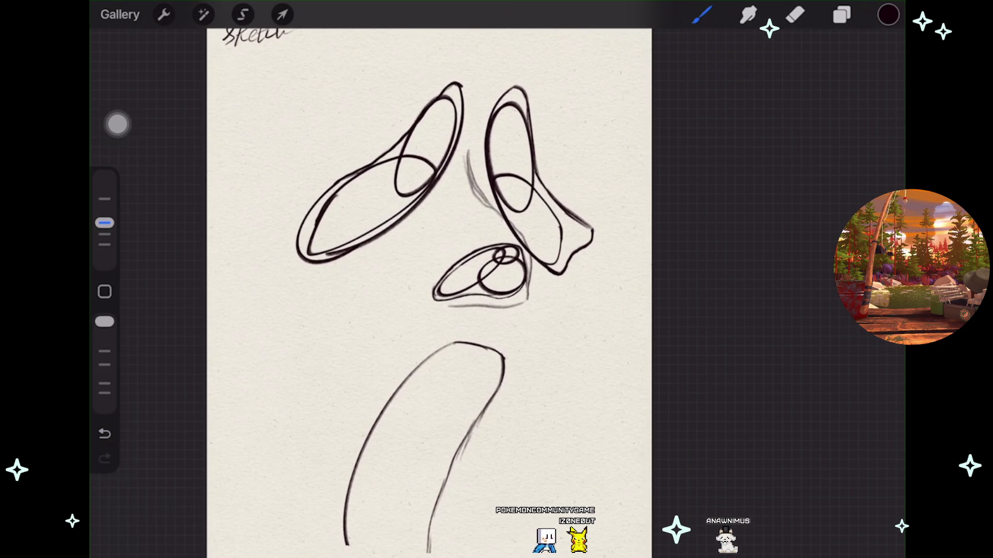
{"action": "scroll", "coordinate": [429, 289], "scroll_direction": "down", "scroll_amount": 2}
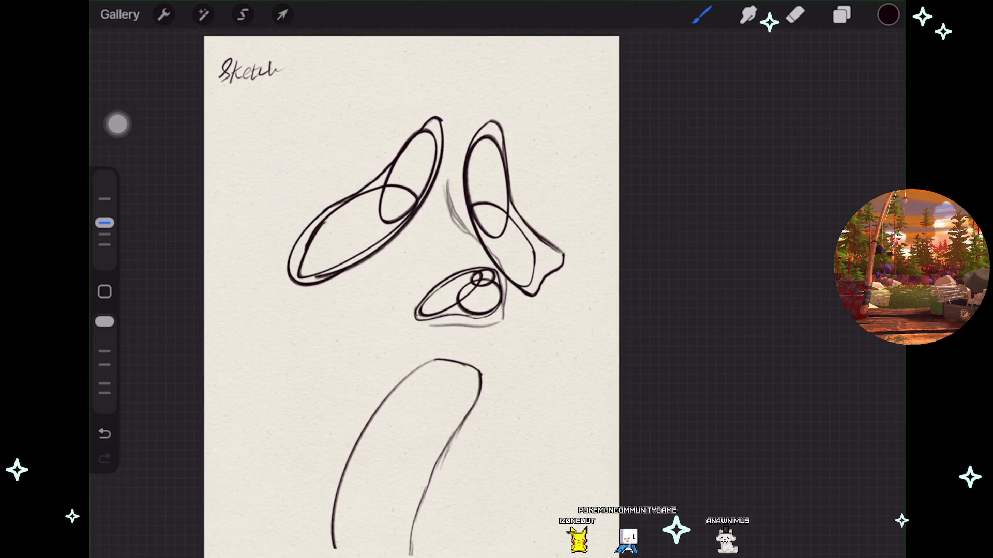
{"action": "left_click", "coordinate": [842, 15]}
{"action": "left_click", "coordinate": [841, 15]}
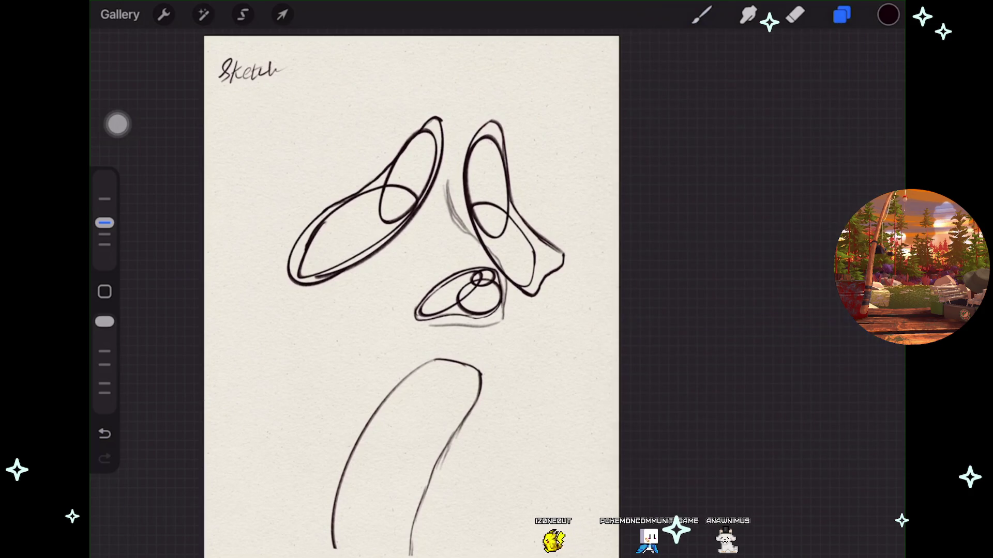
{"action": "left_click", "coordinate": [842, 14]}
{"action": "left_click", "coordinate": [734, 287]}
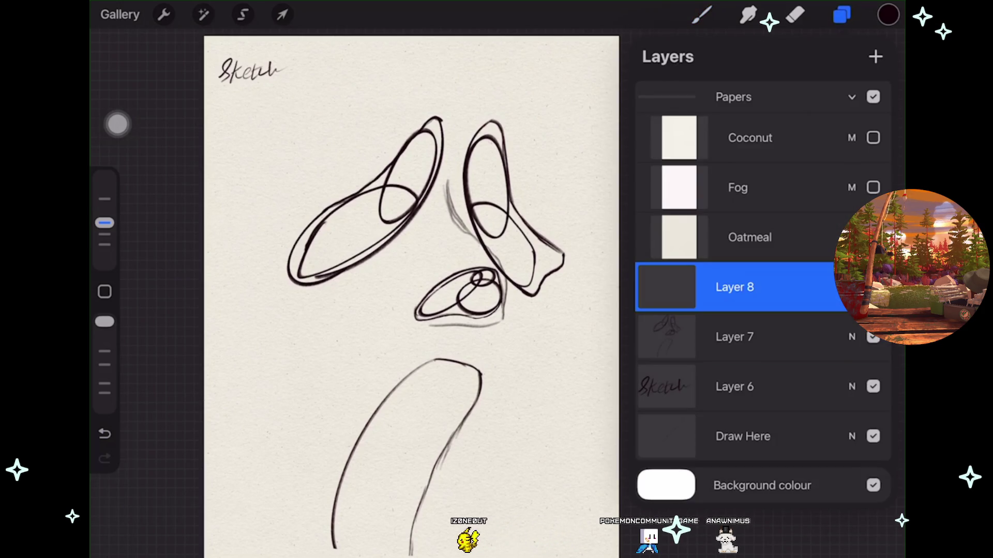
Draw a curve over the eye ovals, snap it to an arc, and adjust its peak and ends.
{"action": "left_click", "coordinate": [701, 15]}
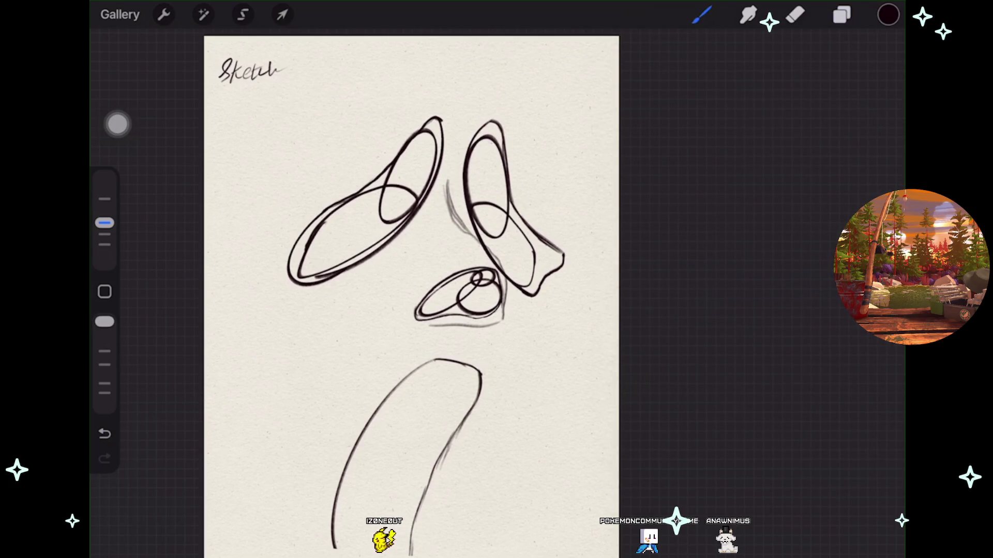
{"action": "scroll", "coordinate": [408, 290], "scroll_direction": "down", "scroll_amount": 1}
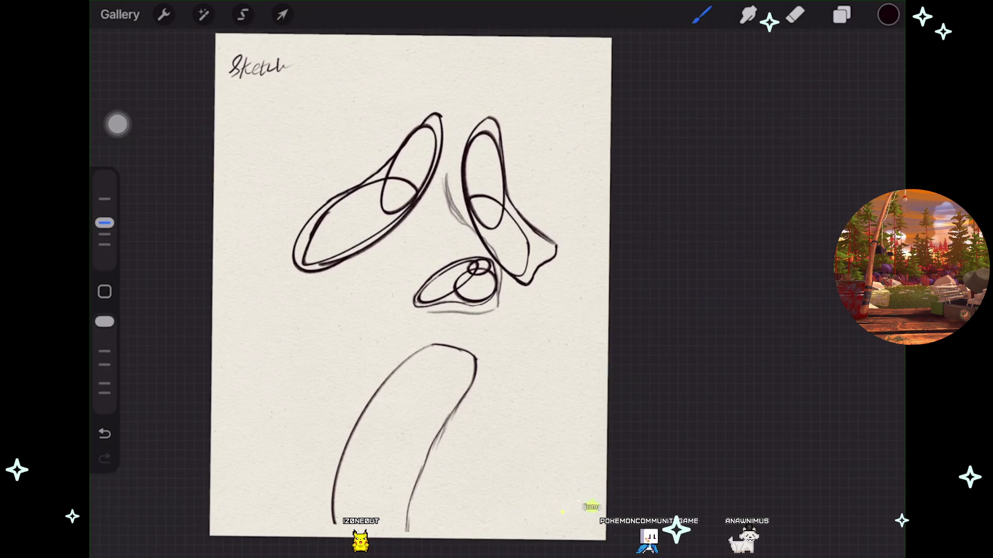
{"action": "mouse_move", "coordinate": [351, 130]}
{"action": "left_mouse_down"}
{"action": "mouse_move", "coordinate": [501, 82]}
{"action": "mouse_move", "coordinate": [559, 151]}
{"action": "left_mouse_up"}
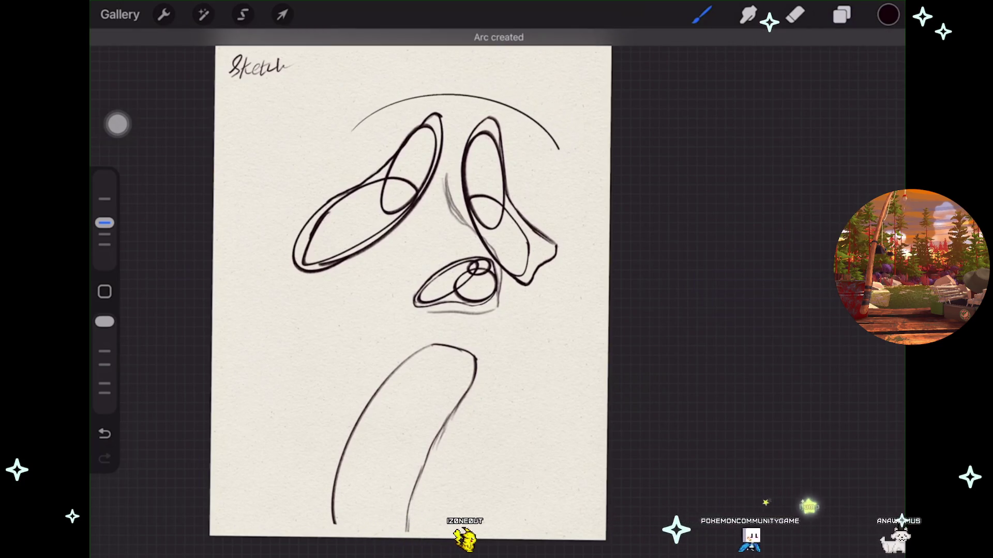
{"action": "left_click", "coordinate": [497, 39]}
{"action": "left_click_drag", "start_coordinate": [455, 95], "coordinate": [480, 81]}
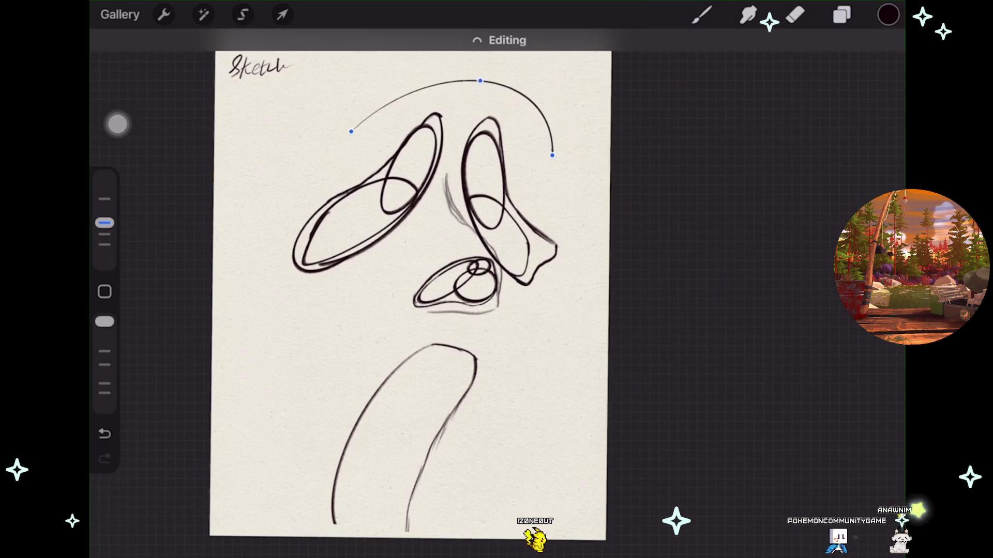
{"action": "left_click_drag", "start_coordinate": [351, 131], "coordinate": [333, 178]}
{"action": "left_click_drag", "start_coordinate": [480, 81], "coordinate": [452, 81]}
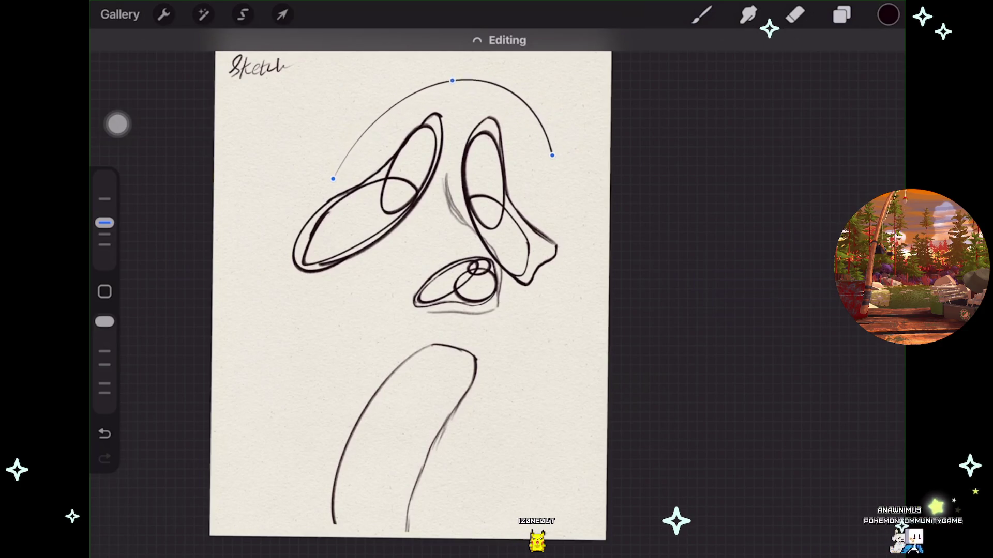
{"action": "left_click_drag", "start_coordinate": [552, 155], "coordinate": [531, 147]}
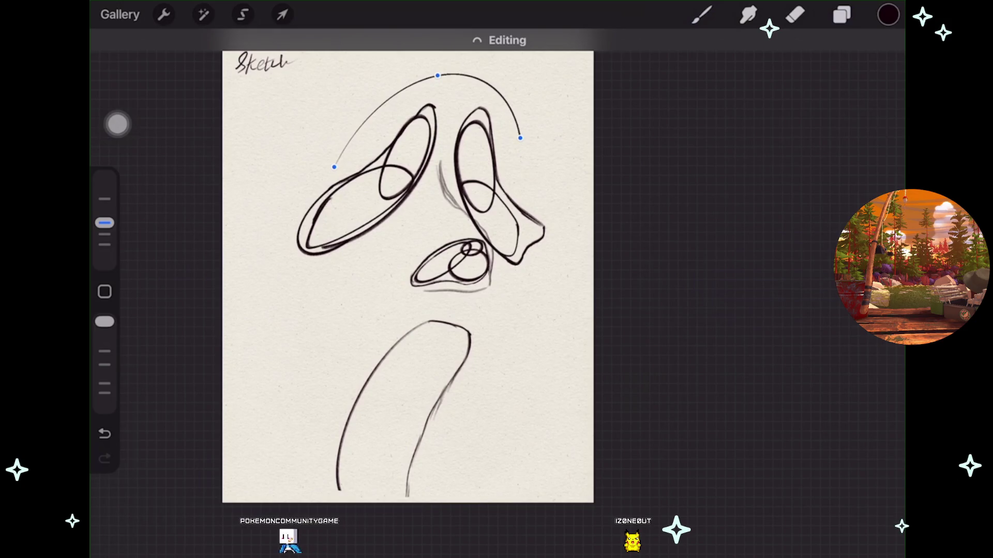
Raise the arc's left end, right end and peak into a taller dome, then commit the shape.
{"action": "mouse_move", "coordinate": [408, 277]}
{"action": "left_mouse_down"}
{"action": "mouse_move", "coordinate": [388, 289]}
{"action": "mouse_move", "coordinate": [403, 293]}
{"action": "left_mouse_up"}
{"action": "left_click_drag", "start_coordinate": [322, 190], "coordinate": [338, 155]}
{"action": "left_click_drag", "start_coordinate": [440, 99], "coordinate": [439, 86]}
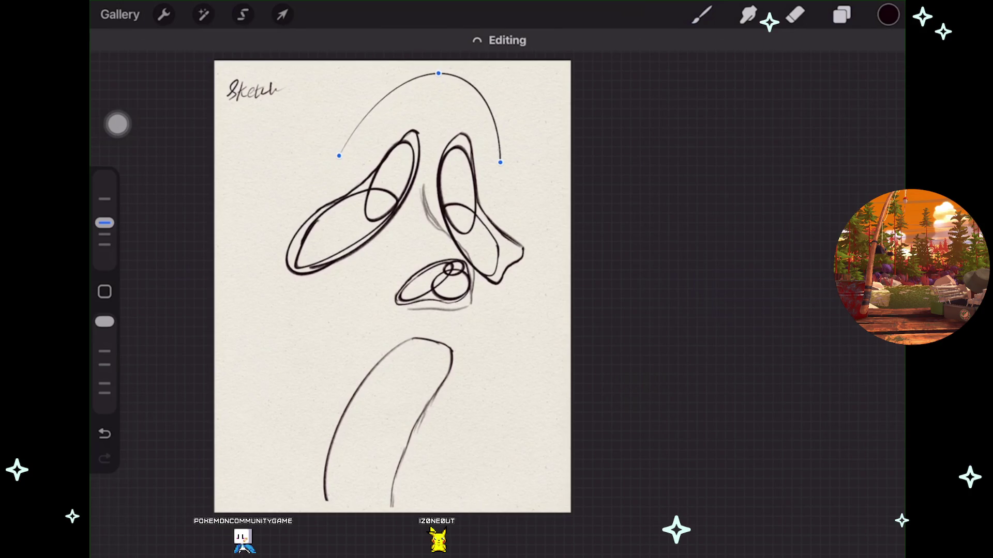
{"action": "key", "text": "ctrl+z"}
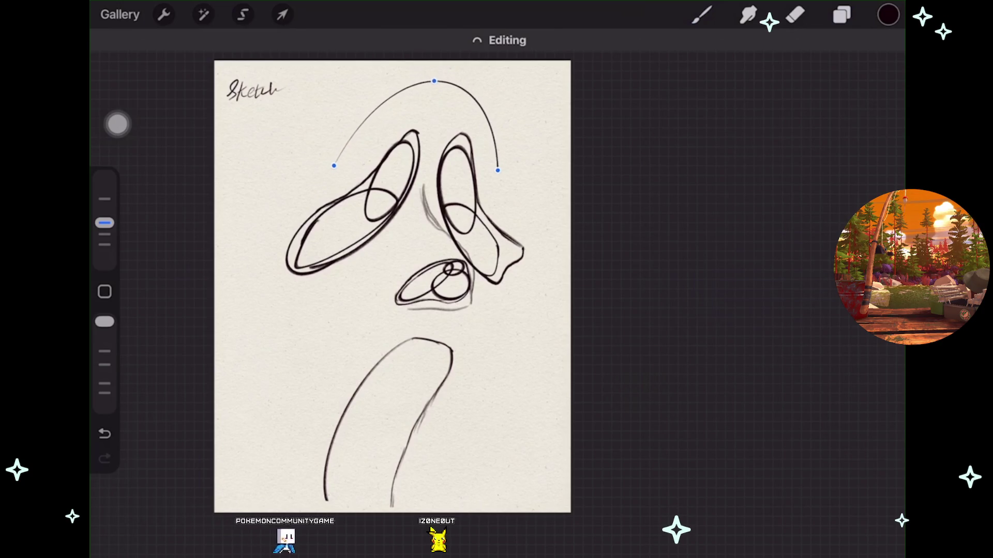
{"action": "left_click_drag", "start_coordinate": [496, 177], "coordinate": [501, 149]}
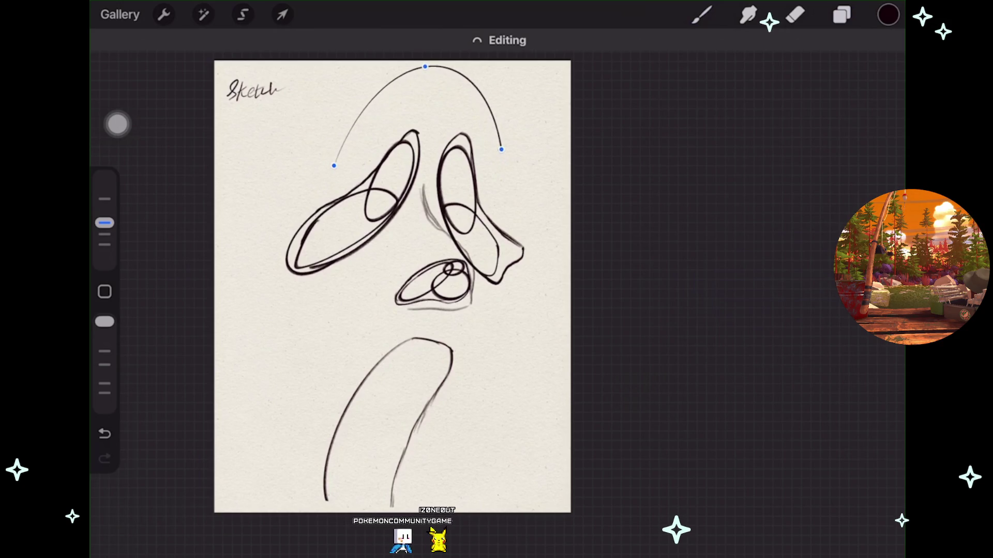
{"action": "scroll", "coordinate": [393, 287], "scroll_direction": "down", "scroll_amount": 2}
{"action": "left_click_drag", "start_coordinate": [354, 163], "coordinate": [352, 155]}
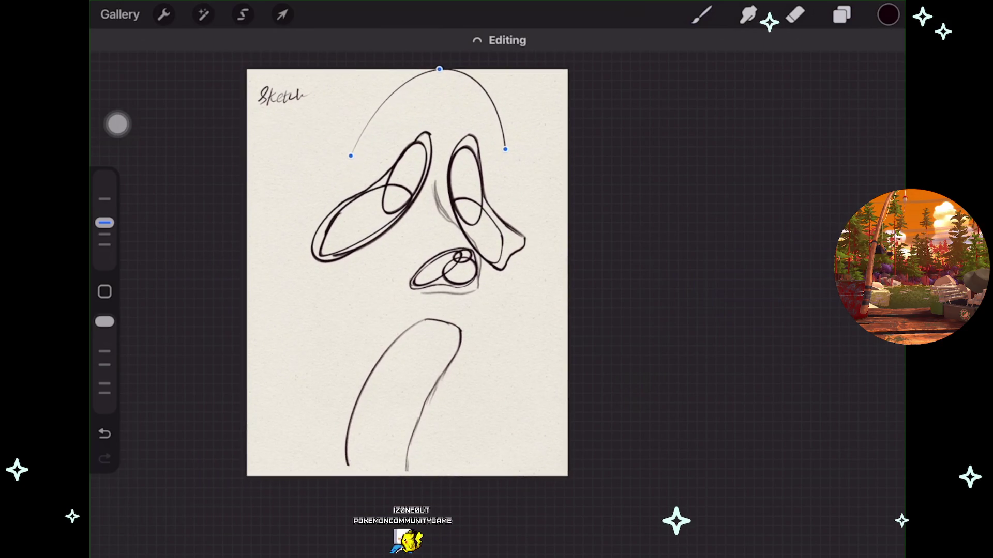
{"action": "left_click_drag", "start_coordinate": [505, 149], "coordinate": [506, 152]}
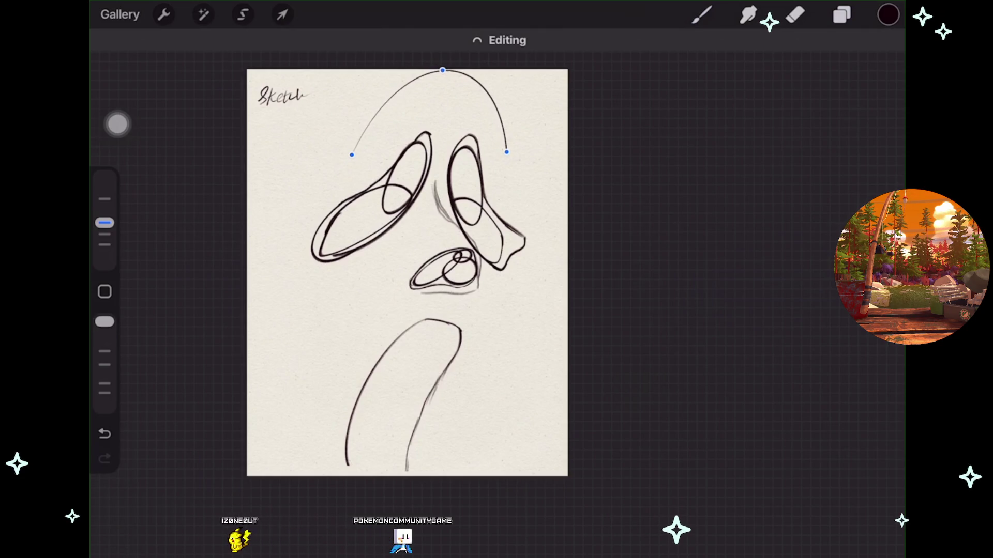
{"action": "left_click", "coordinate": [702, 15]}
{"action": "mouse_move", "coordinate": [407, 272]}
{"action": "left_mouse_down"}
{"action": "mouse_move", "coordinate": [396, 260]}
{"action": "mouse_move", "coordinate": [408, 281]}
{"action": "left_mouse_up"}
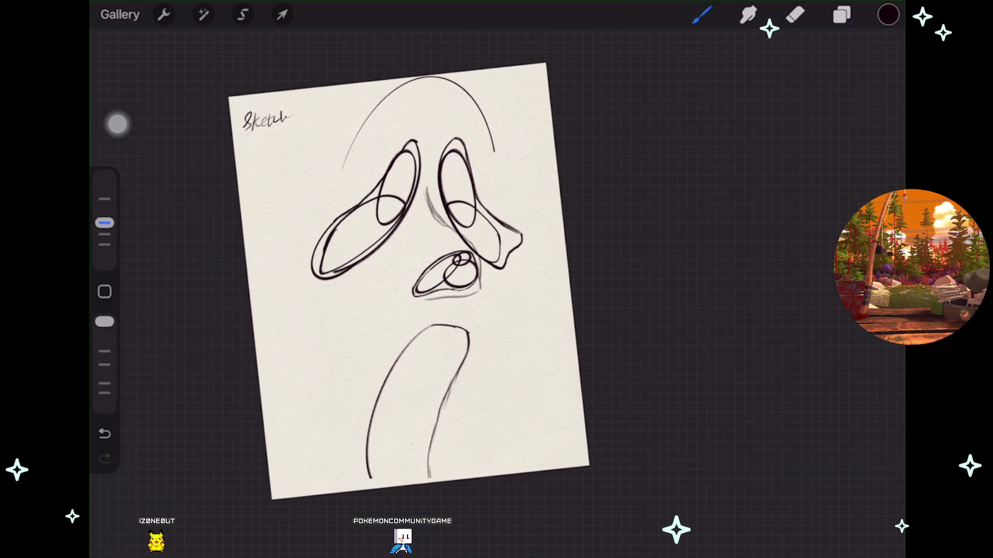
Add a new Layer 9 directly above Layer 7.
{"action": "left_click", "coordinate": [842, 14]}
{"action": "left_click", "coordinate": [734, 336]}
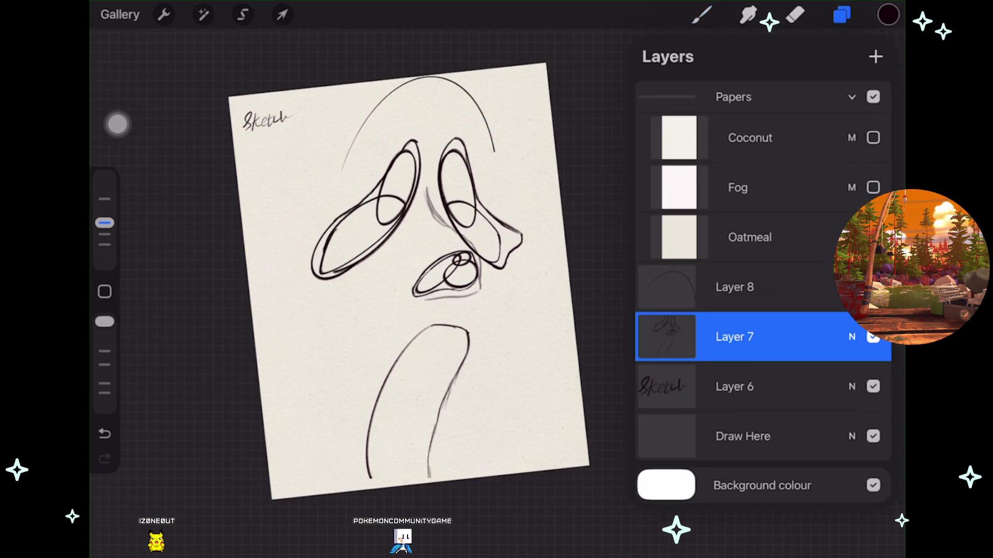
{"action": "left_click", "coordinate": [875, 57]}
{"action": "left_click", "coordinate": [842, 14]}
{"action": "mouse_move", "coordinate": [408, 279]}
{"action": "left_mouse_down"}
{"action": "mouse_move", "coordinate": [406, 269]}
{"action": "mouse_move", "coordinate": [446, 263]}
{"action": "mouse_move", "coordinate": [447, 253]}
{"action": "left_mouse_up"}
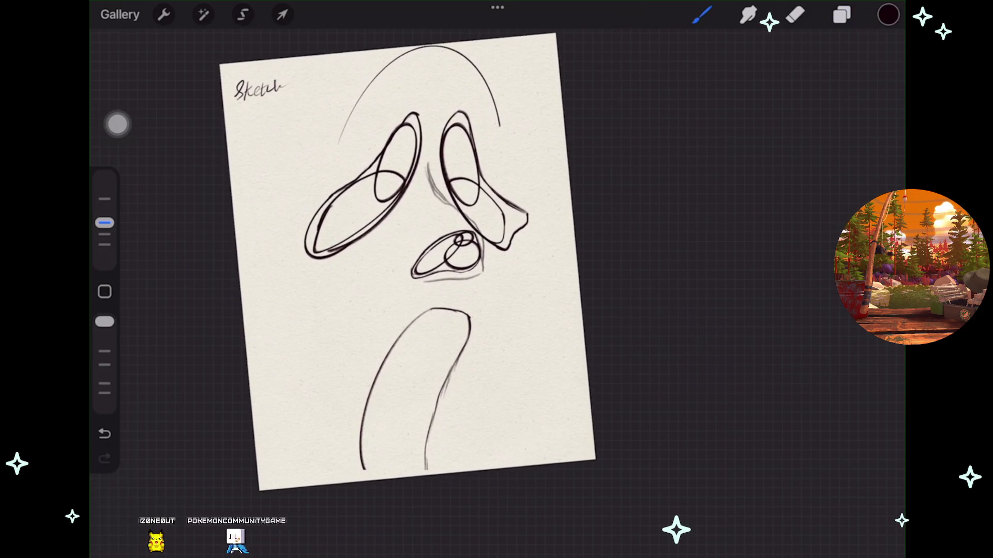
Reselect Layer 7 and lasso a freehand selection around the neck tube.
{"action": "left_click", "coordinate": [842, 14]}
{"action": "left_click", "coordinate": [749, 387]}
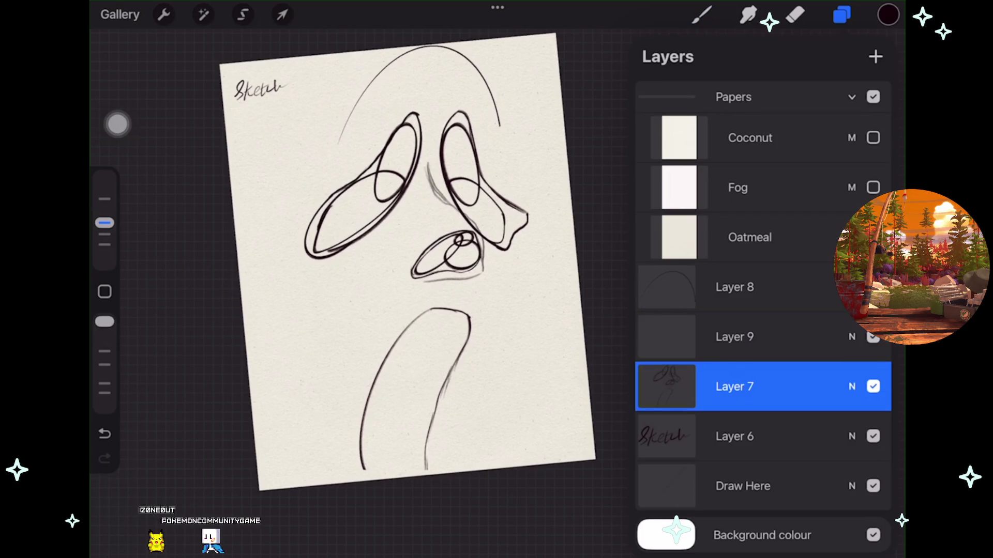
{"action": "left_click", "coordinate": [242, 14]}
{"action": "mouse_move", "coordinate": [344, 347]}
{"action": "left_mouse_down"}
{"action": "mouse_move", "coordinate": [362, 468]}
{"action": "mouse_move", "coordinate": [512, 362]}
{"action": "mouse_move", "coordinate": [416, 303]}
{"action": "left_mouse_up"}
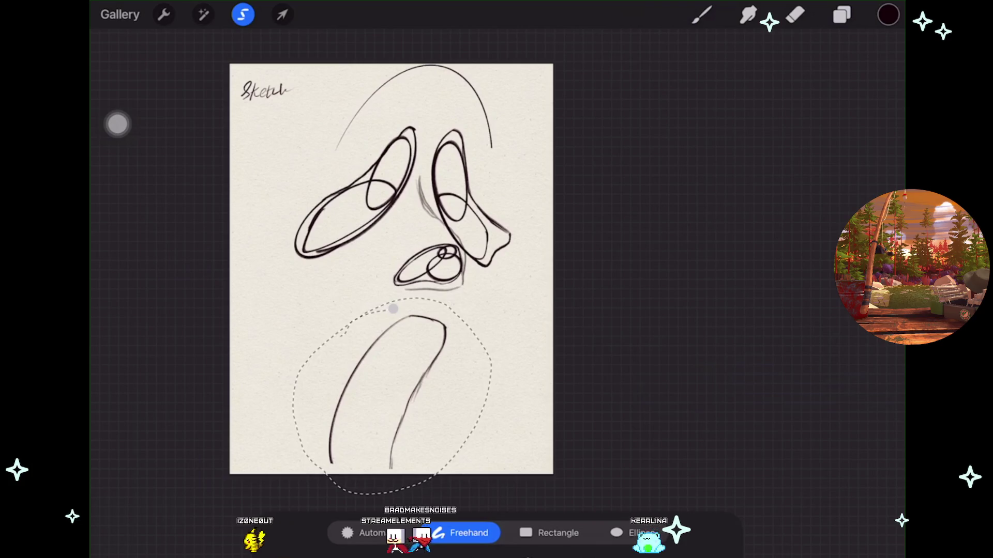
Warp the neck stroke, bending its top left and pulling its lower-left down-right.
{"action": "scroll", "coordinate": [393, 269], "scroll_direction": "up", "scroll_amount": 2}
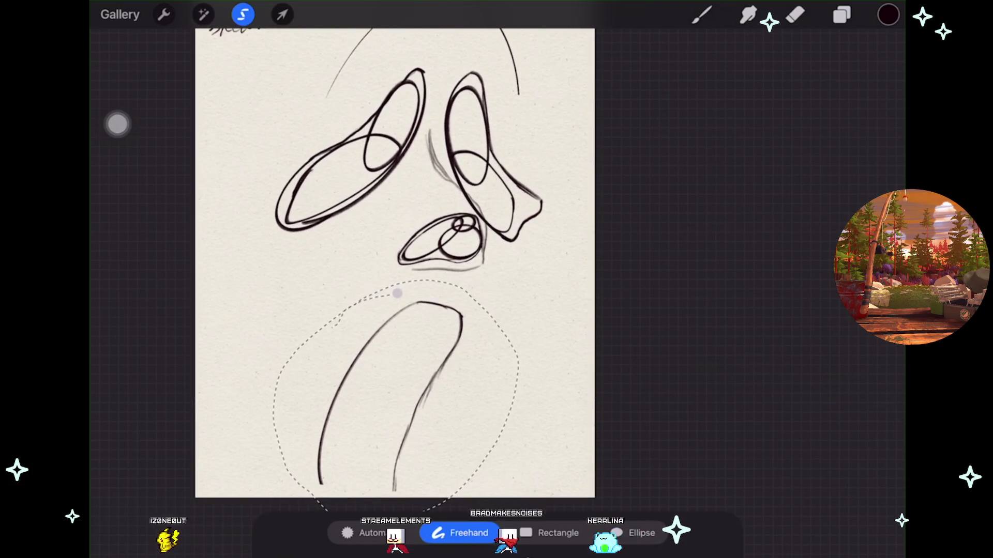
{"action": "left_click", "coordinate": [283, 14]}
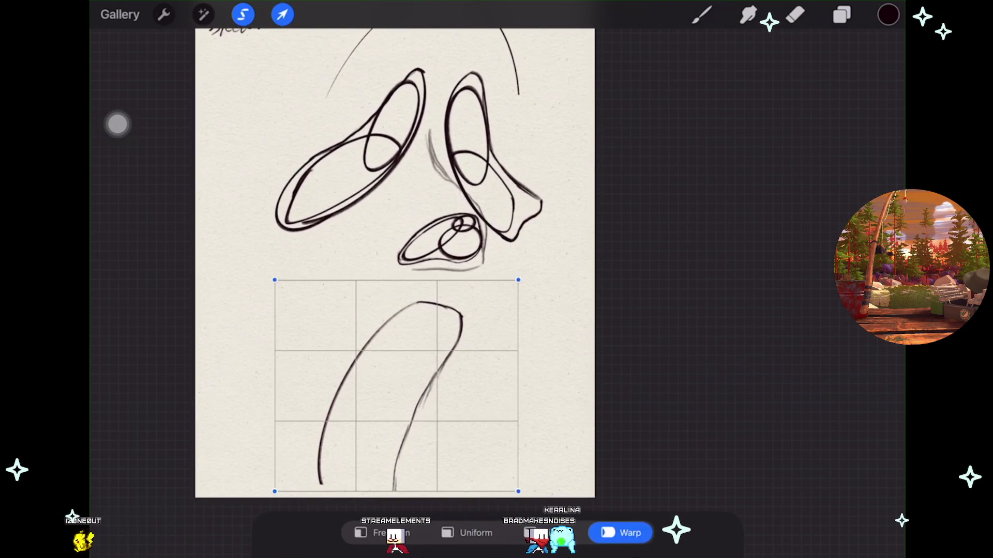
{"action": "scroll", "coordinate": [395, 263], "scroll_direction": "down", "scroll_amount": 1}
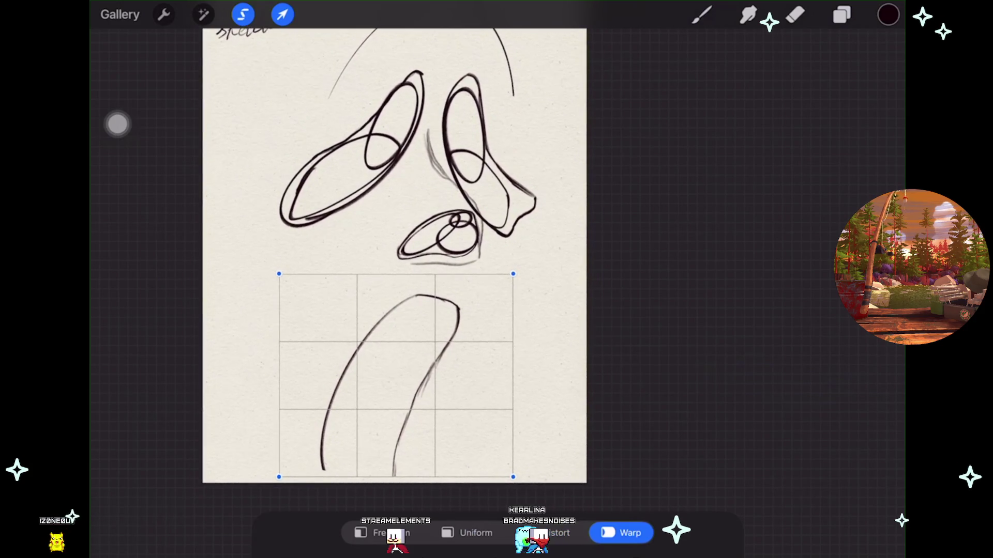
{"action": "left_click_drag", "start_coordinate": [424, 310], "coordinate": [406, 307]}
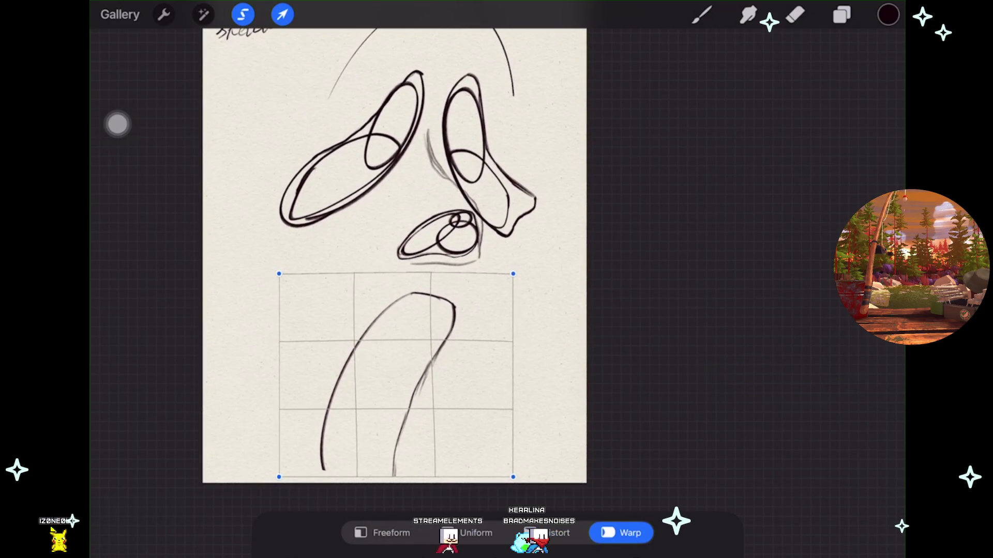
{"action": "left_click_drag", "start_coordinate": [279, 477], "coordinate": [303, 492]}
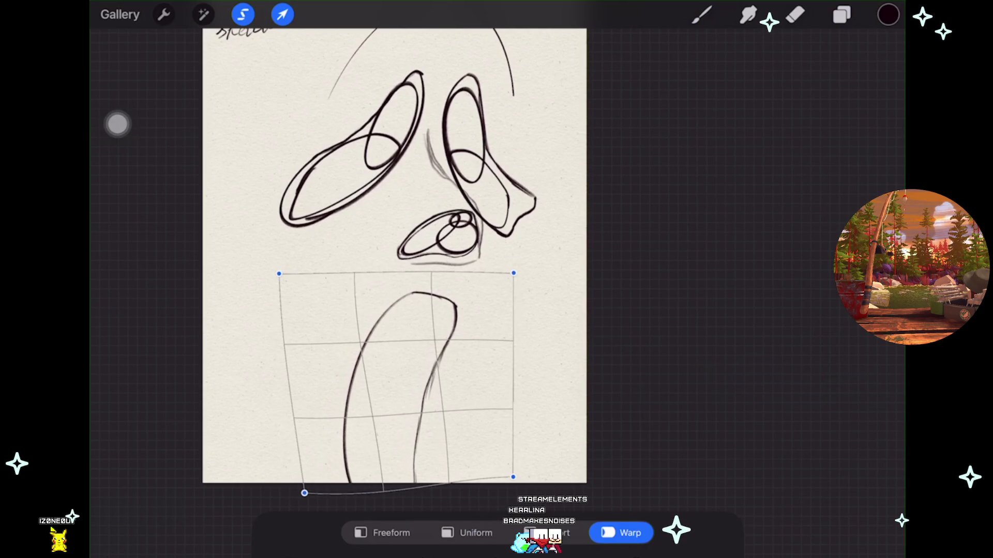
Distort the neck's lower-right corner inward, shift it up-right, tilt it slightly, and commit.
{"action": "left_click", "coordinate": [548, 533]}
{"action": "left_click_drag", "start_coordinate": [513, 496], "coordinate": [494, 496]}
{"action": "left_click_drag", "start_coordinate": [393, 382], "coordinate": [408, 376]}
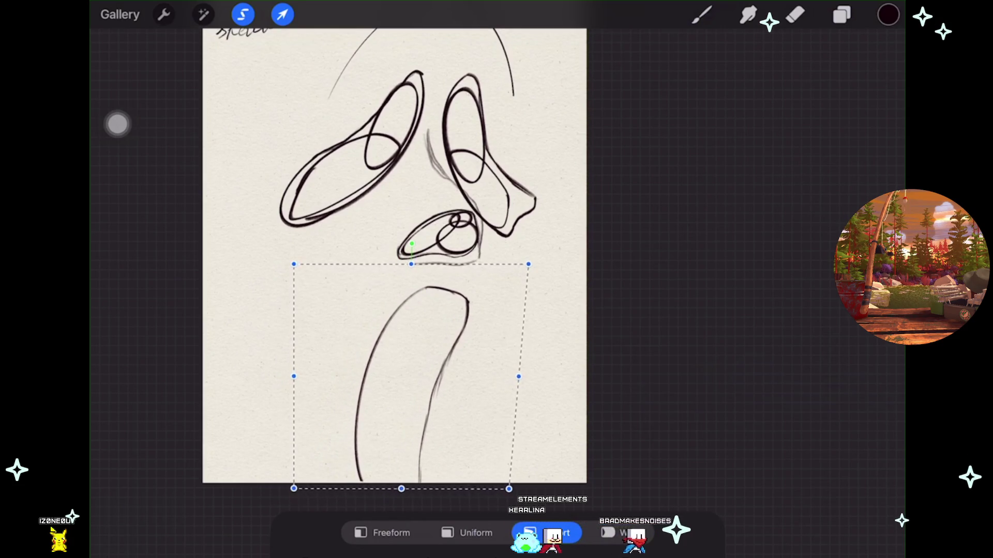
{"action": "left_click_drag", "start_coordinate": [412, 244], "coordinate": [403, 238]}
{"action": "left_click_drag", "start_coordinate": [408, 376], "coordinate": [407, 378]}
{"action": "mouse_move", "coordinate": [403, 261]}
{"action": "left_mouse_down"}
{"action": "mouse_move", "coordinate": [406, 252]}
{"action": "mouse_move", "coordinate": [379, 269]}
{"action": "left_mouse_up"}
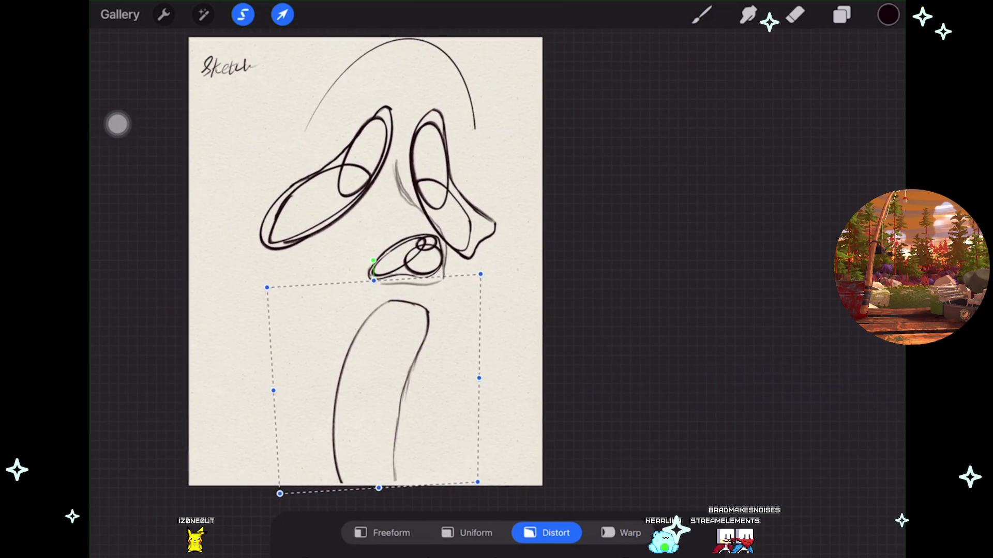
{"action": "left_click", "coordinate": [282, 14]}
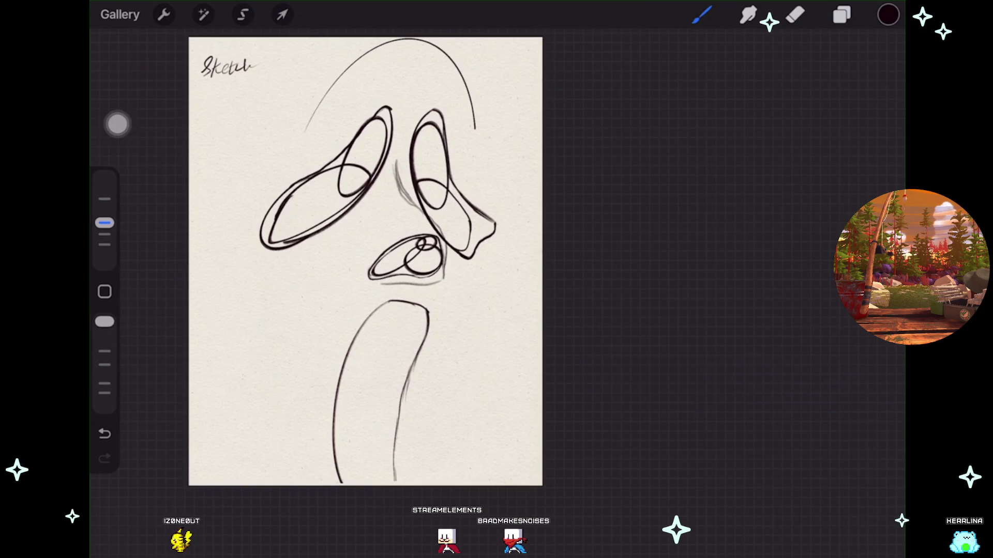
Make Layer 9 the active layer from the Layers panel.
{"action": "scroll", "coordinate": [253, 155], "scroll_direction": "up", "scroll_amount": 3}
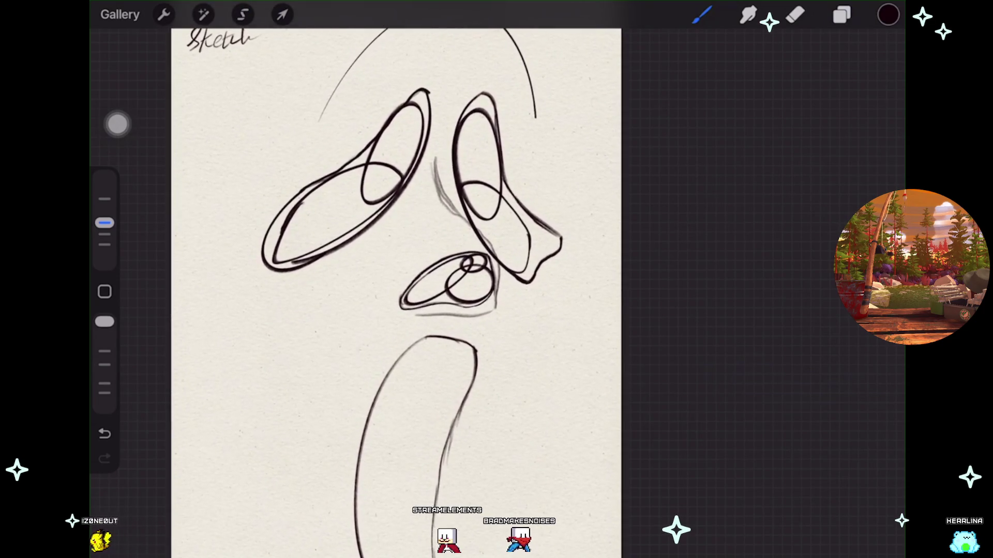
{"action": "left_click", "coordinate": [841, 14]}
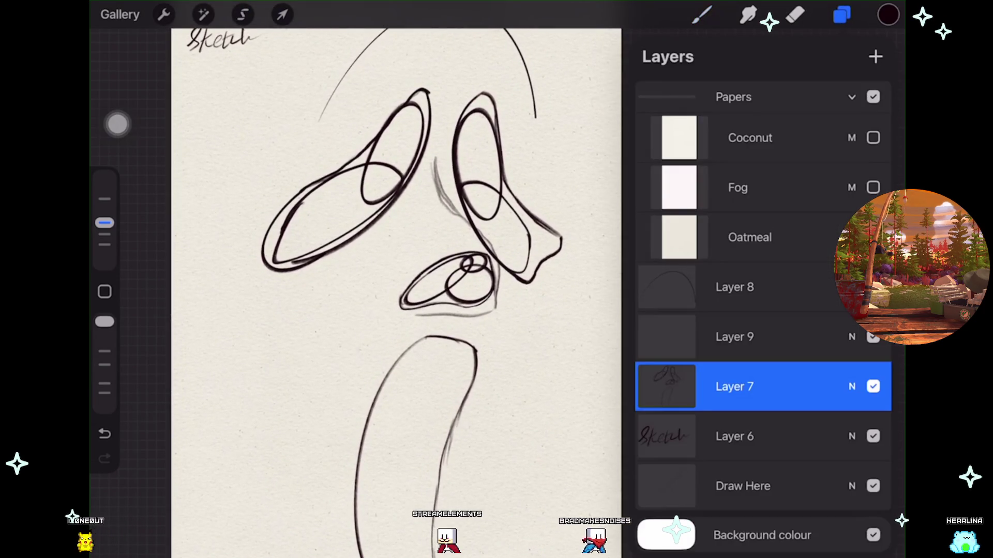
{"action": "left_click", "coordinate": [734, 337]}
{"action": "left_click", "coordinate": [702, 14]}
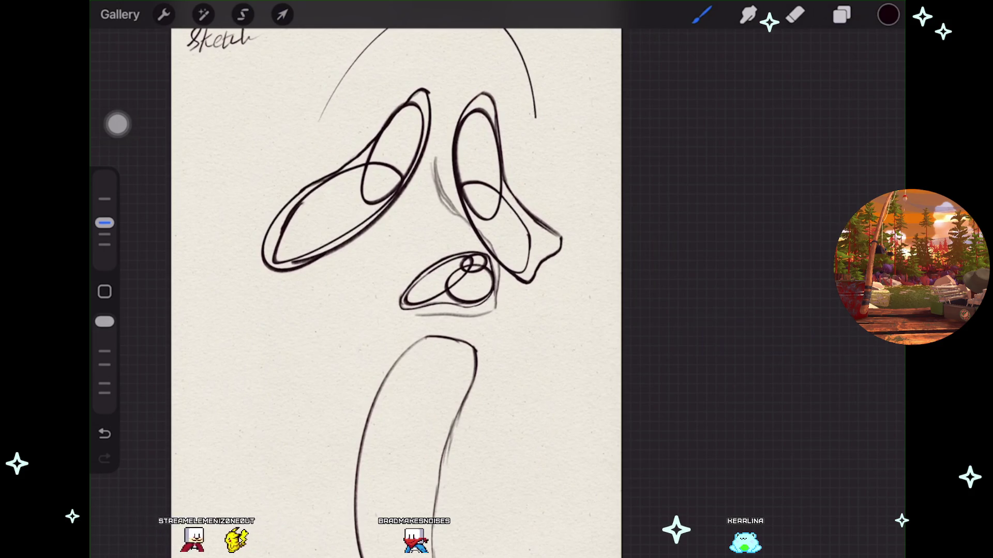
Undo the last change and select Layer 8, which holds the hooded head arc.
{"action": "scroll", "coordinate": [387, 280], "scroll_direction": "up", "scroll_amount": 2}
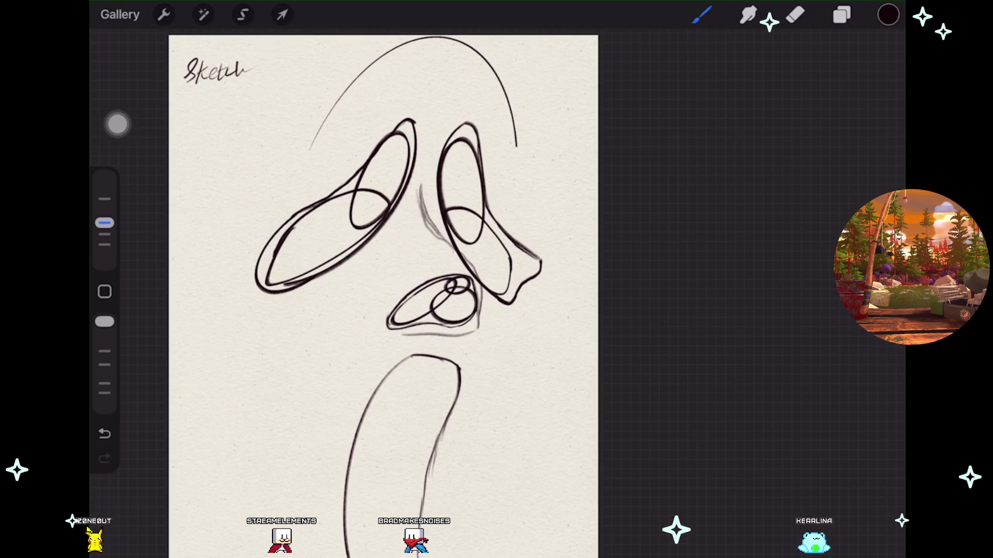
{"action": "scroll", "coordinate": [393, 290], "scroll_direction": "down", "scroll_amount": 2}
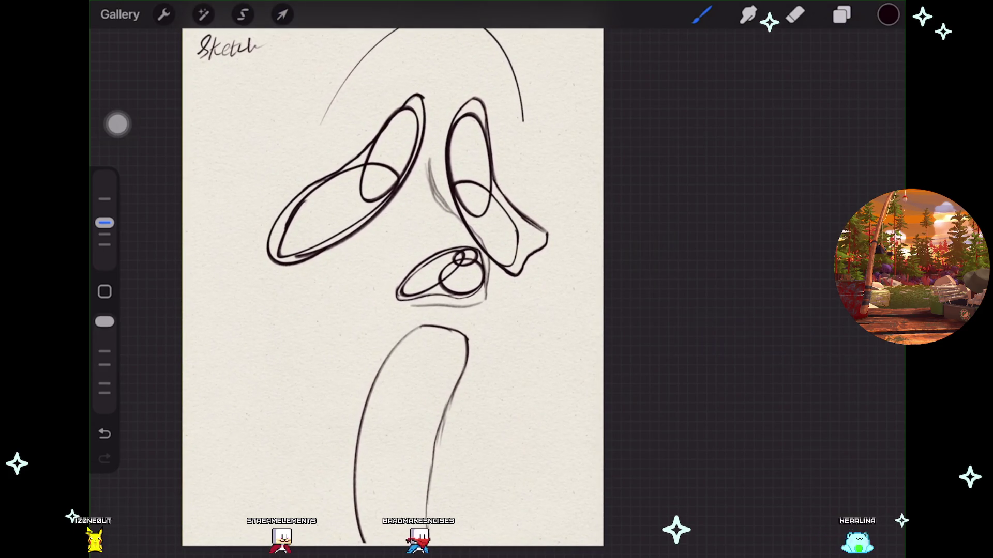
{"action": "scroll", "coordinate": [404, 290], "scroll_direction": "up", "scroll_amount": 2}
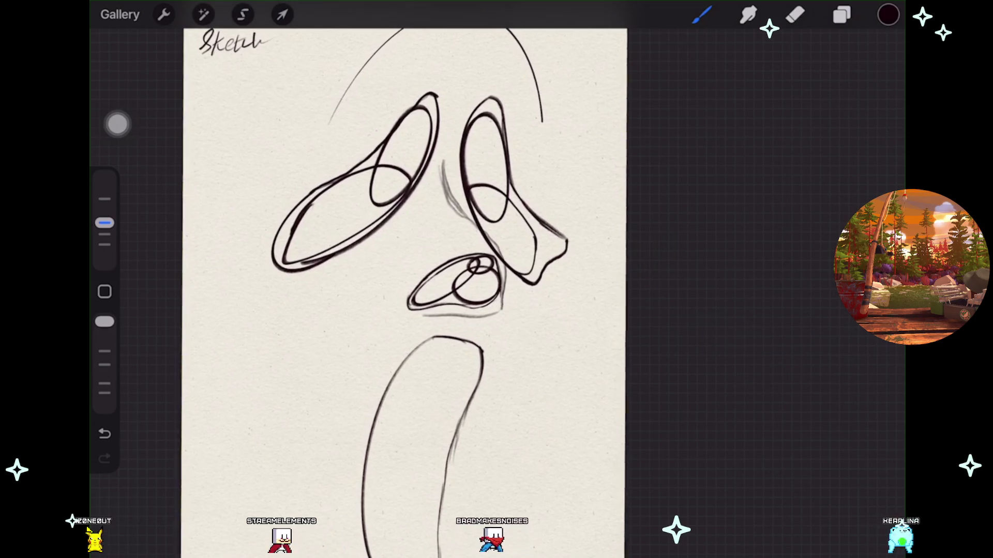
{"action": "scroll", "coordinate": [414, 289], "scroll_direction": "down", "scroll_amount": 2}
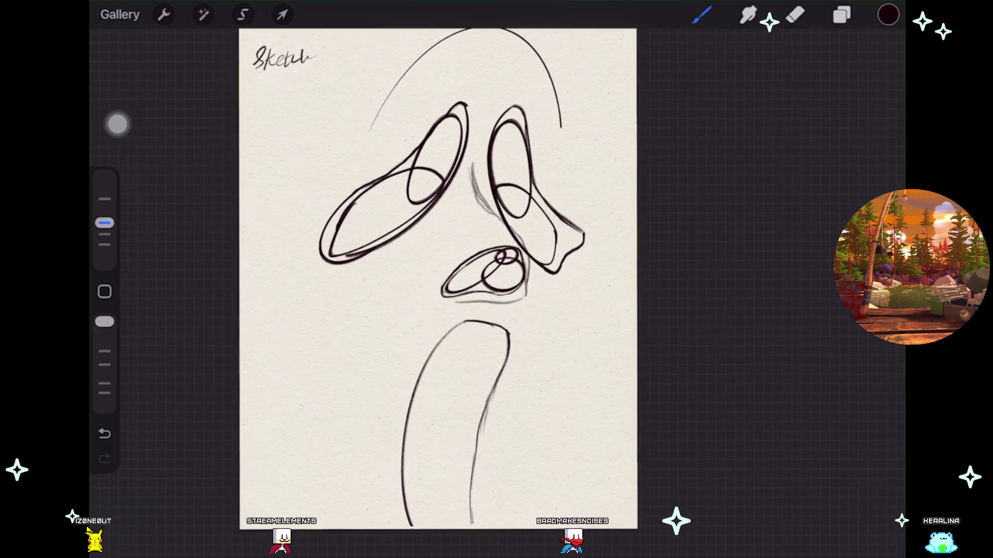
{"action": "scroll", "coordinate": [439, 279], "scroll_direction": "down", "scroll_amount": 2}
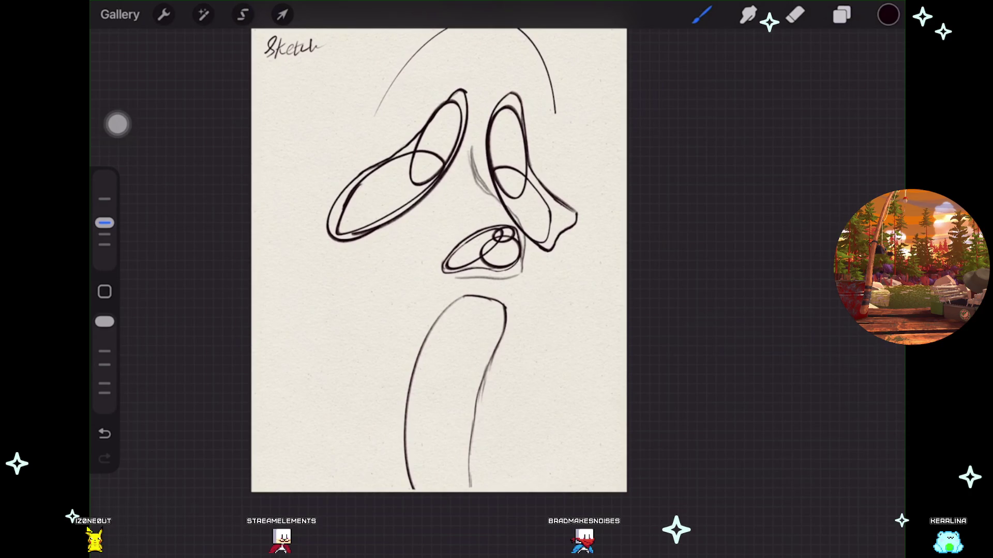
{"action": "left_click", "coordinate": [842, 14]}
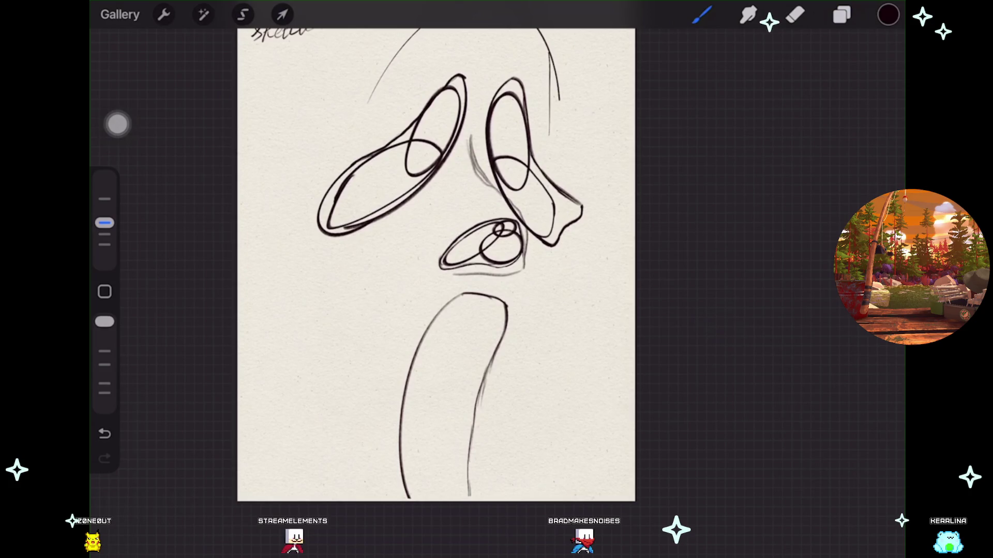
{"action": "key", "text": "ctrl+z"}
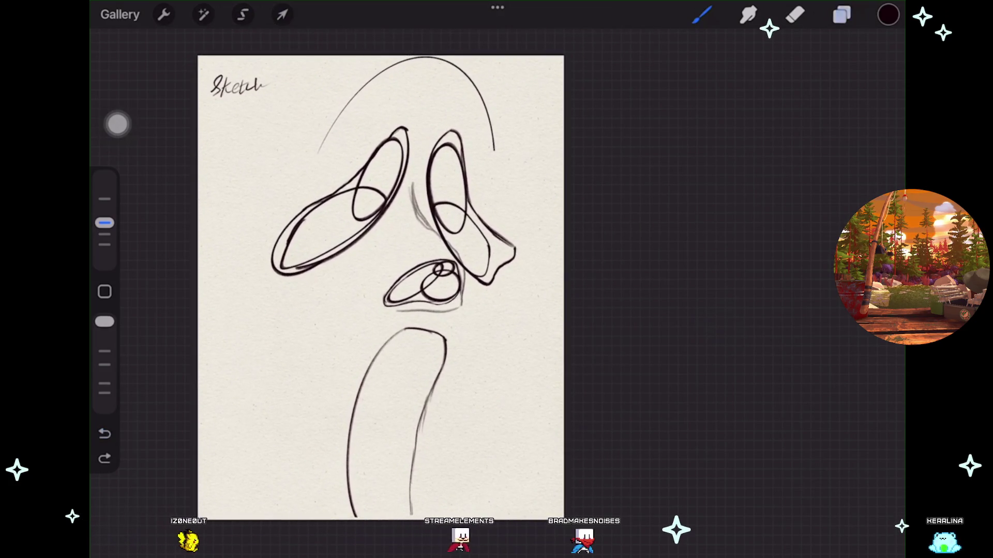
{"action": "left_click", "coordinate": [842, 15]}
{"action": "left_click", "coordinate": [735, 287]}
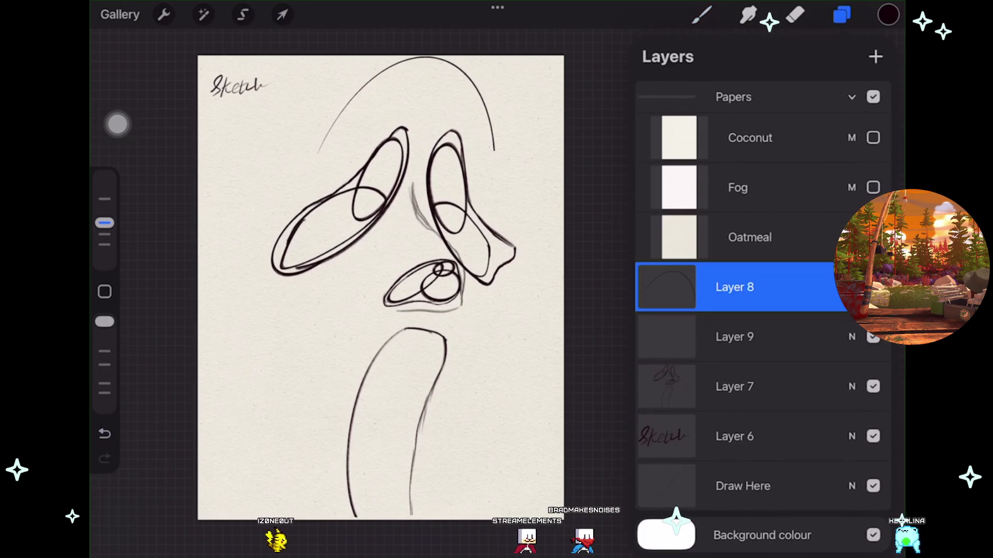
Distort the head arc, pulling its right side down and inward and its lower left corner down.
{"action": "left_click", "coordinate": [282, 14]}
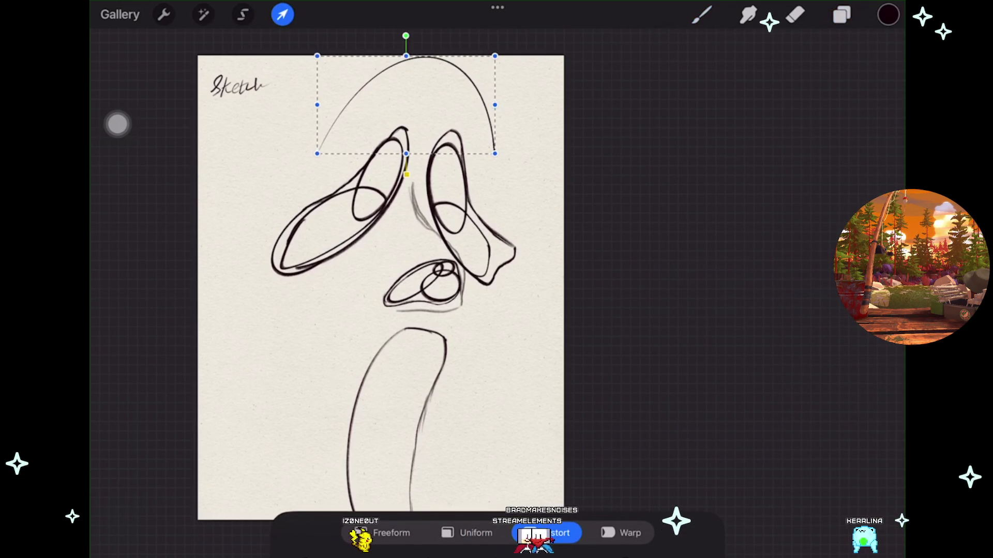
{"action": "left_click_drag", "start_coordinate": [495, 56], "coordinate": [495, 65]}
{"action": "left_click_drag", "start_coordinate": [494, 154], "coordinate": [472, 167]}
{"action": "left_click_drag", "start_coordinate": [317, 154], "coordinate": [312, 154]}
{"action": "scroll", "coordinate": [381, 284], "scroll_direction": "right", "scroll_amount": 3}
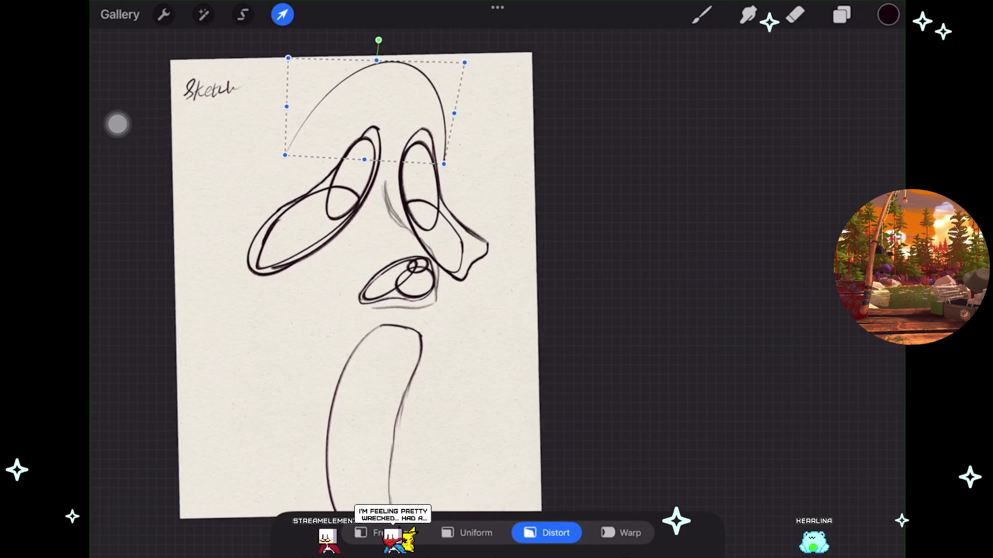
Apply the head arc reshape and switch back to Layer 9.
{"action": "key", "text": "b"}
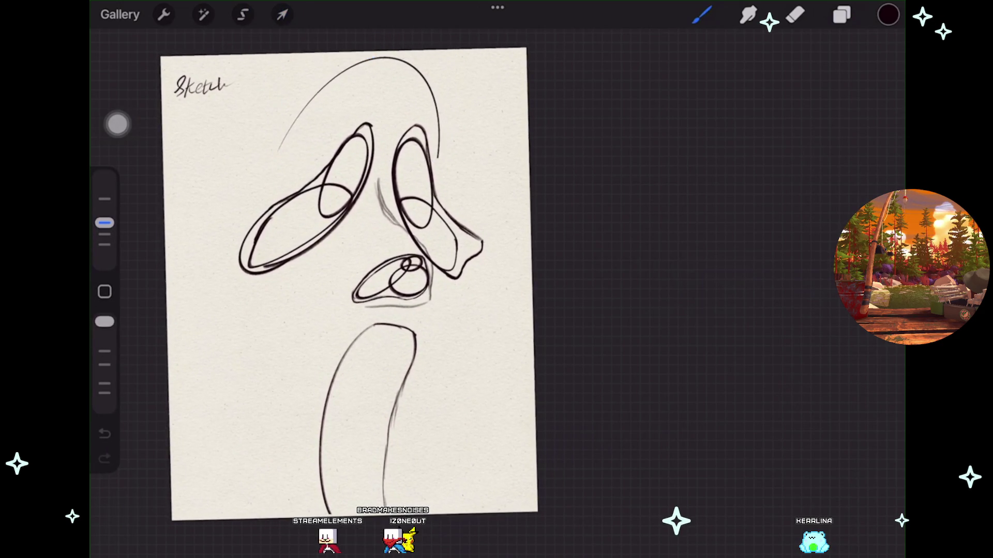
{"action": "key", "text": "l"}
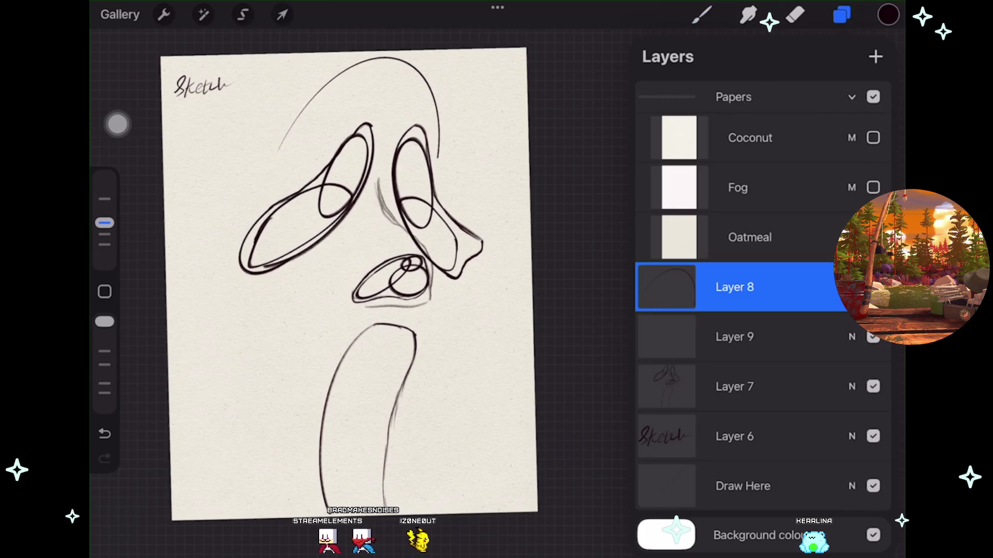
{"action": "left_click", "coordinate": [734, 337]}
{"action": "key", "text": "b"}
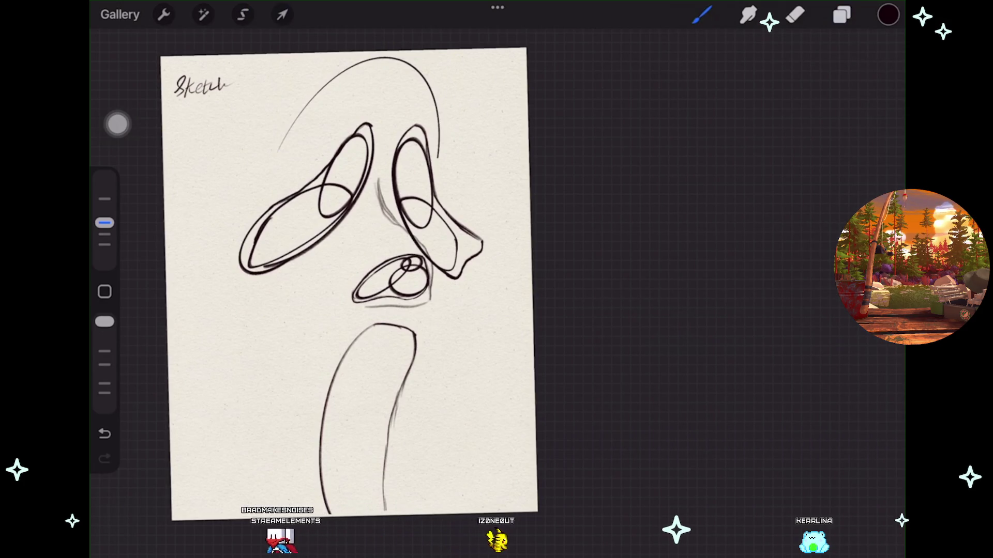
Sketch lines along the head's right edge and the nose's right side, plus a smooth head arc.
{"action": "left_click_drag", "start_coordinate": [435, 106], "coordinate": [440, 157]}
{"action": "key", "text": "ctrl+z"}
{"action": "mouse_move", "coordinate": [431, 92]}
{"action": "left_mouse_down"}
{"action": "mouse_move", "coordinate": [437, 175]}
{"action": "mouse_move", "coordinate": [464, 214]}
{"action": "left_mouse_up"}
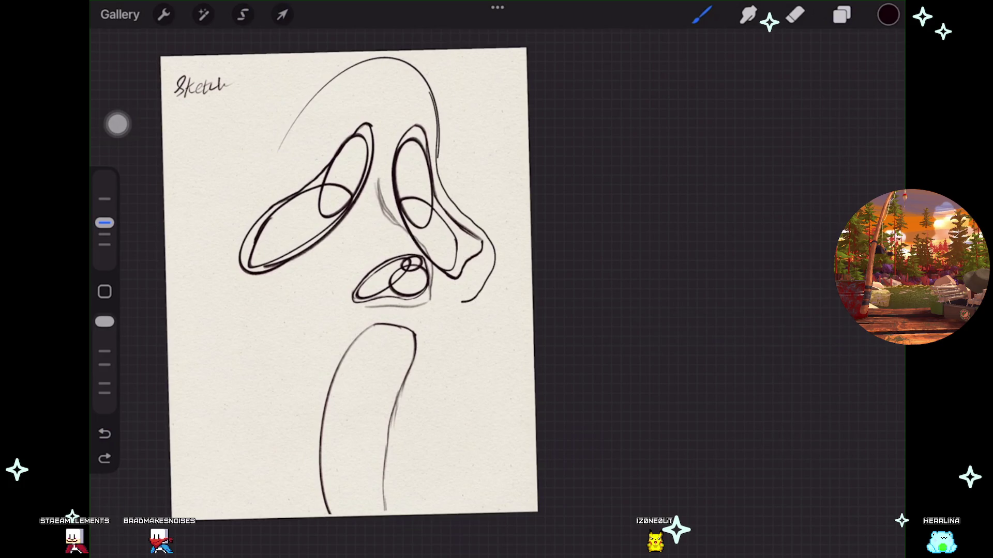
{"action": "scroll", "coordinate": [349, 285], "scroll_direction": "down", "scroll_amount": 3}
{"action": "scroll", "coordinate": [349, 284], "scroll_direction": "up", "scroll_amount": 5}
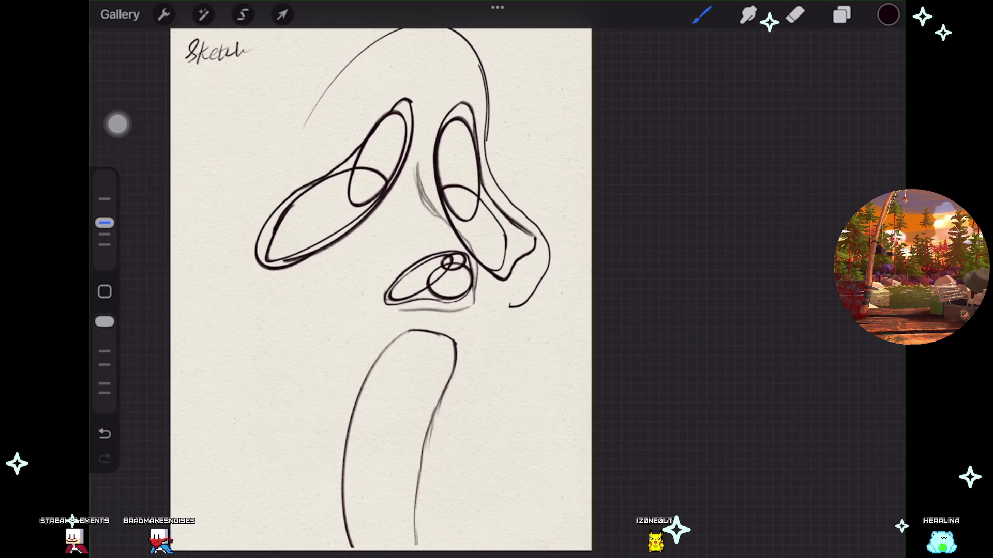
{"action": "left_click_drag", "start_coordinate": [543, 234], "coordinate": [536, 266]}
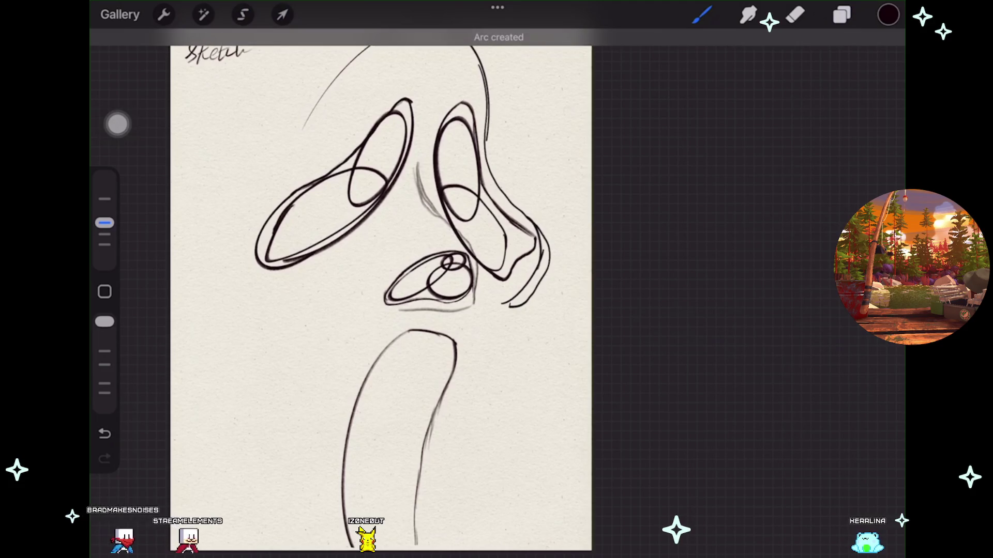
{"action": "left_click_drag", "start_coordinate": [302, 128], "coordinate": [489, 139]}
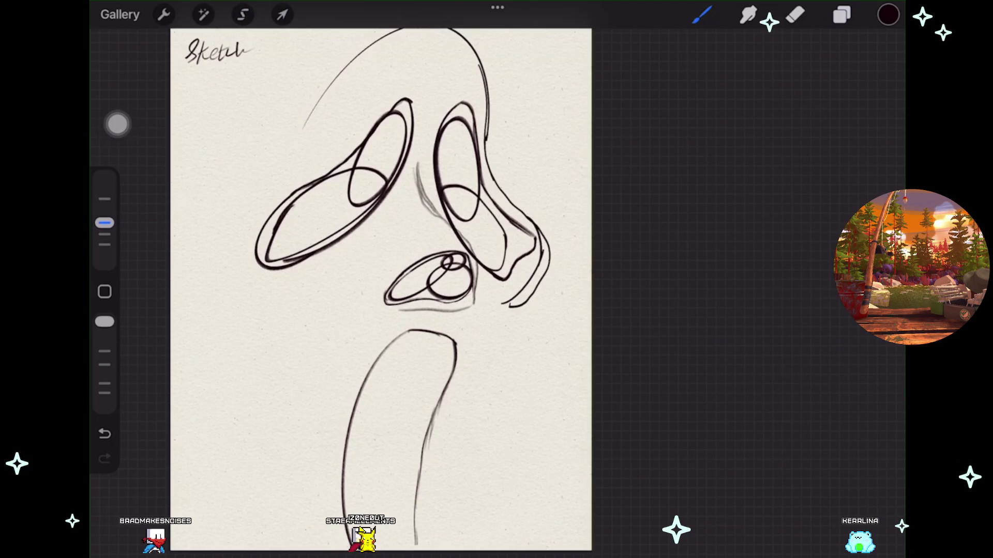
Add a short stroke beneath the nose and refine it into a smooth cheek curve beside the mouth.
{"action": "scroll", "coordinate": [387, 280], "scroll_direction": "down", "scroll_amount": 2}
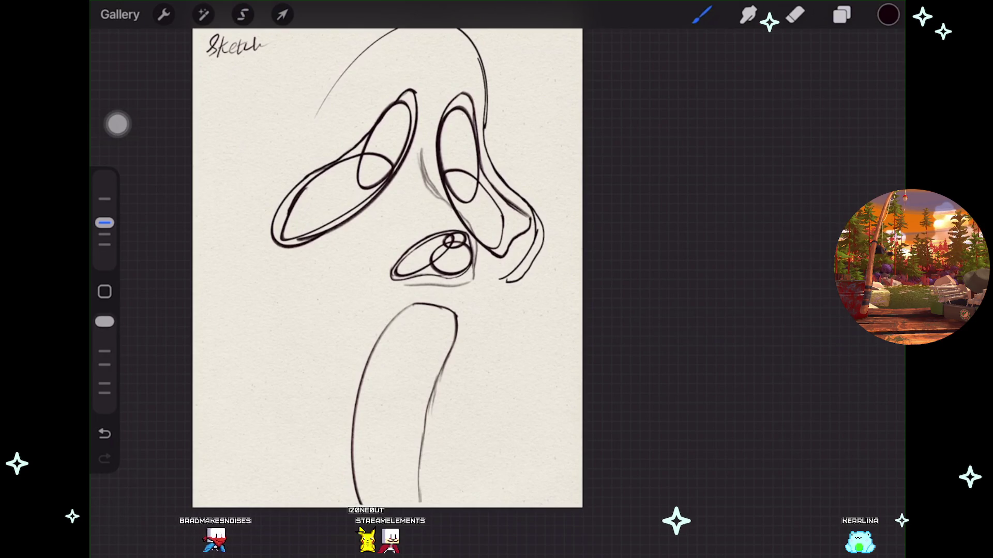
{"action": "left_click_drag", "start_coordinate": [507, 282], "coordinate": [472, 285]}
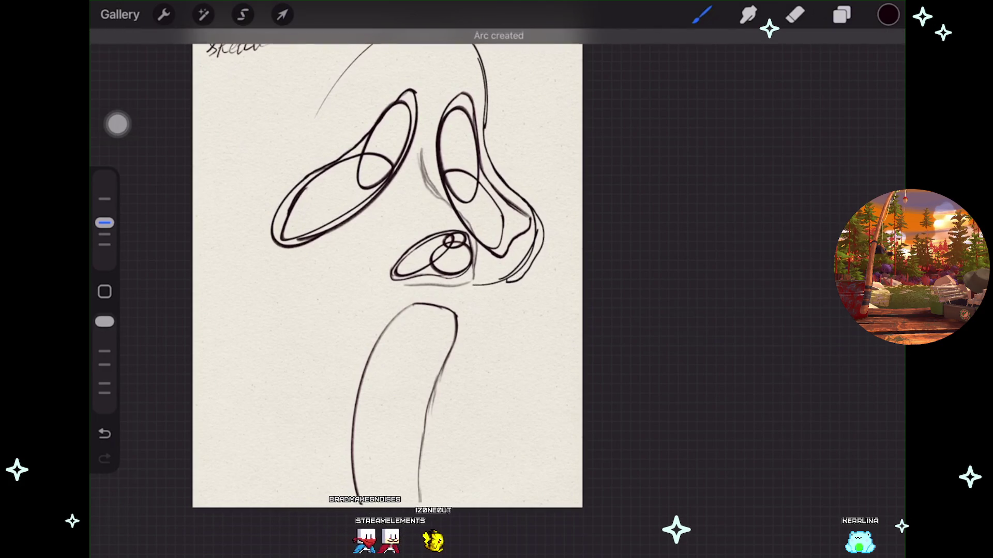
{"action": "left_click", "coordinate": [506, 40]}
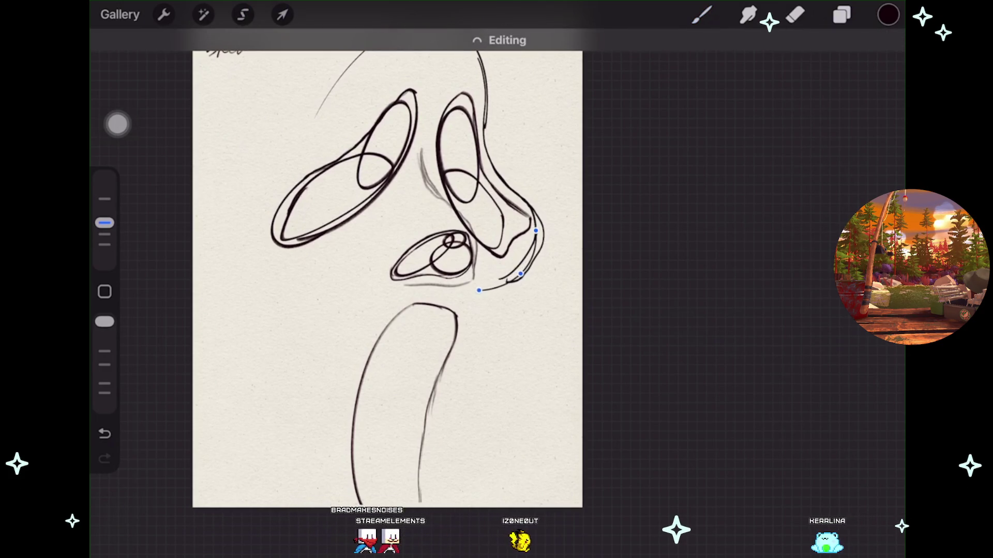
{"action": "left_click", "coordinate": [702, 15]}
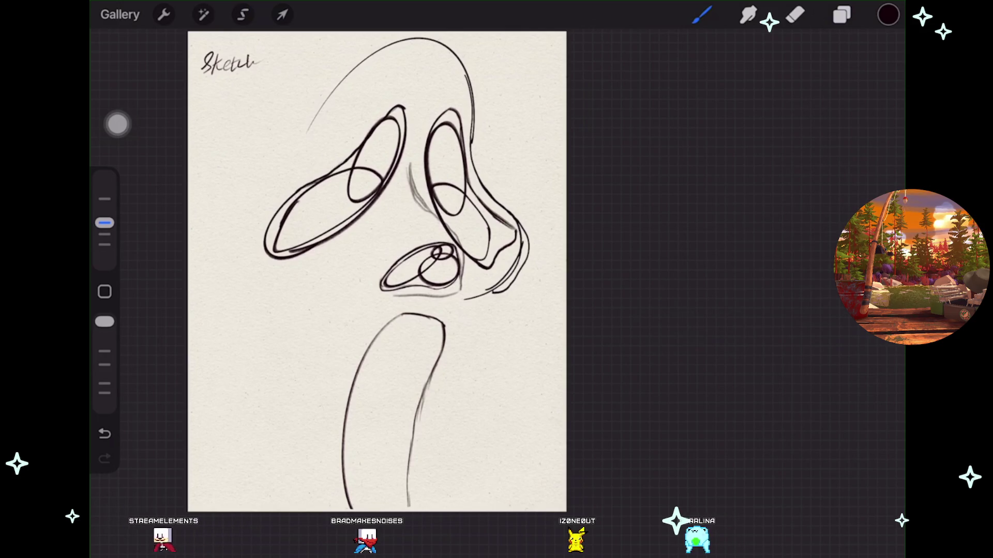
Draw an arc under the left eye, raising its ends and bowing its middle slightly lower.
{"action": "left_click_drag", "start_coordinate": [251, 250], "coordinate": [255, 264]}
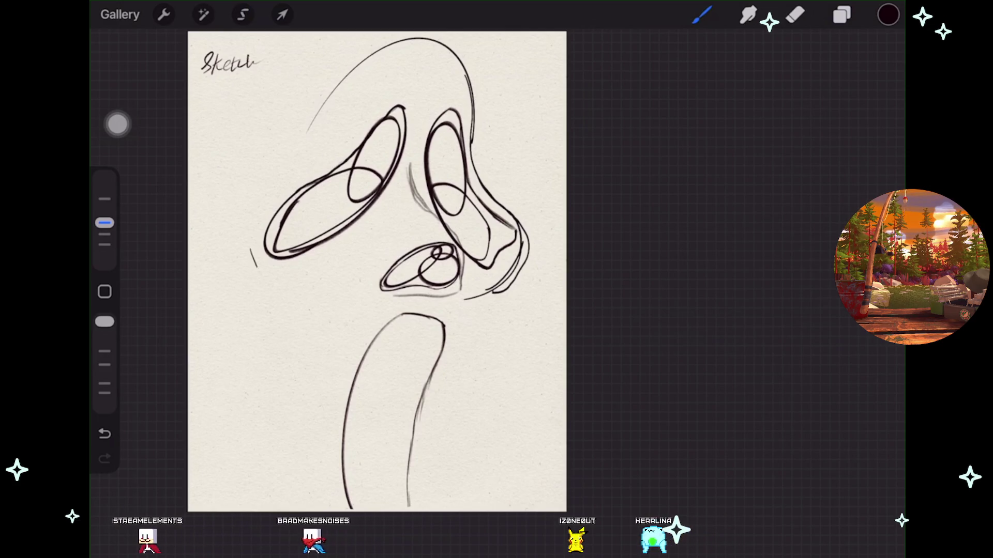
{"action": "left_click_drag", "start_coordinate": [333, 269], "coordinate": [381, 241]}
{"action": "left_click", "coordinate": [499, 39]}
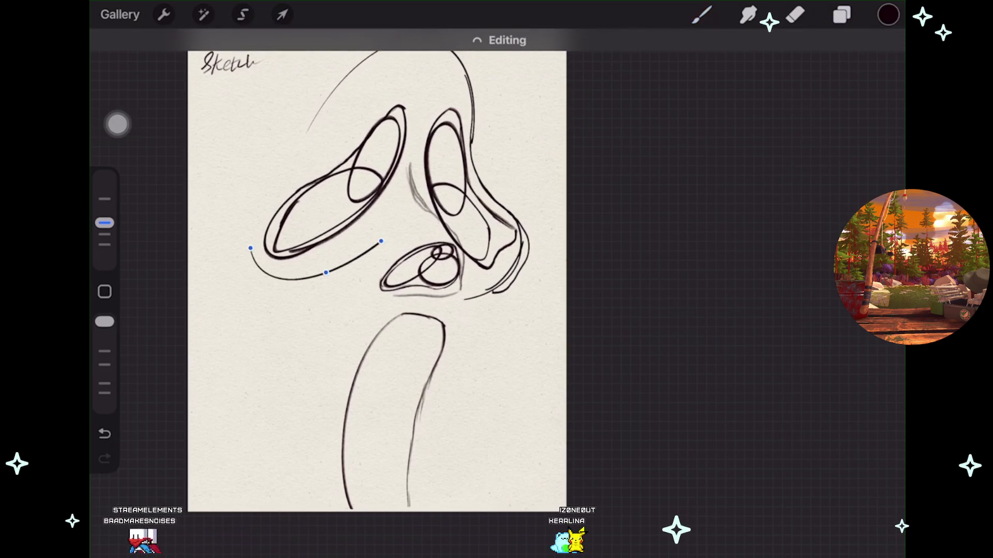
{"action": "left_click_drag", "start_coordinate": [250, 248], "coordinate": [244, 228]}
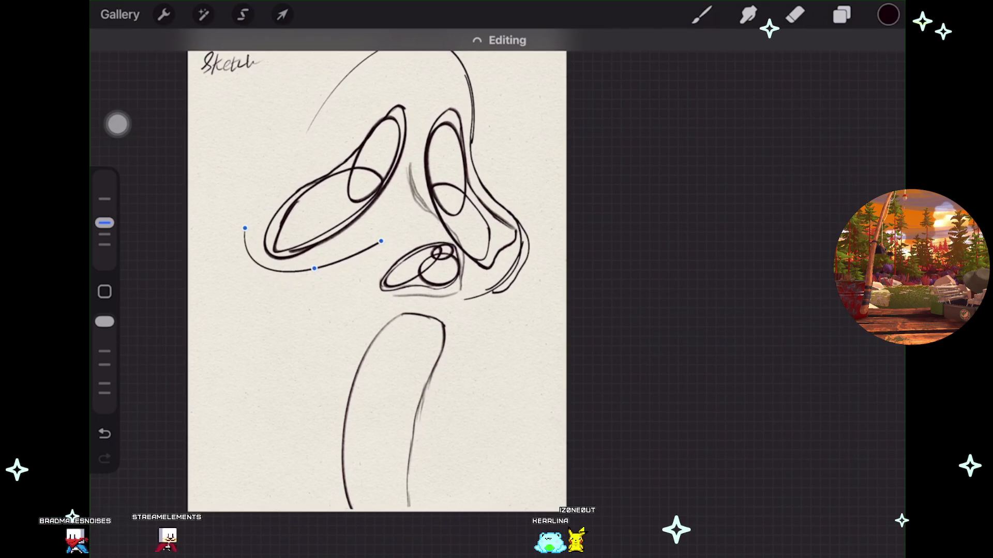
{"action": "left_click_drag", "start_coordinate": [312, 276], "coordinate": [316, 278]}
{"action": "left_click_drag", "start_coordinate": [382, 237], "coordinate": [382, 235]}
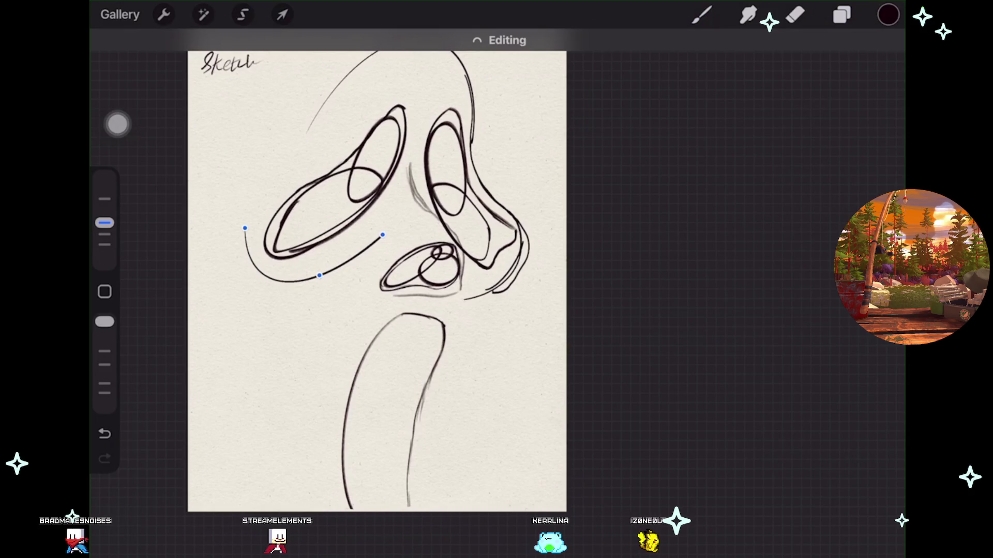
{"action": "left_click", "coordinate": [702, 15]}
{"action": "scroll", "coordinate": [383, 276], "scroll_direction": "down", "scroll_amount": 3}
{"action": "mouse_move", "coordinate": [384, 277]}
{"action": "left_mouse_down"}
{"action": "mouse_move", "coordinate": [380, 262]}
{"action": "mouse_move", "coordinate": [369, 263]}
{"action": "mouse_move", "coordinate": [362, 283]}
{"action": "left_mouse_up"}
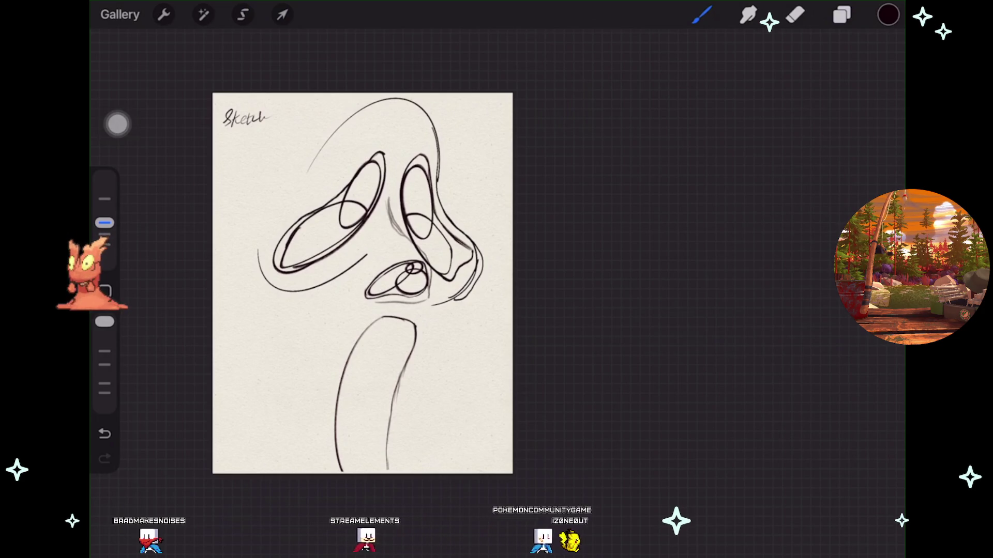
Undo two recent changes and sketch a faint curve left of the mouth.
{"action": "scroll", "coordinate": [362, 283], "scroll_direction": "up", "scroll_amount": 2}
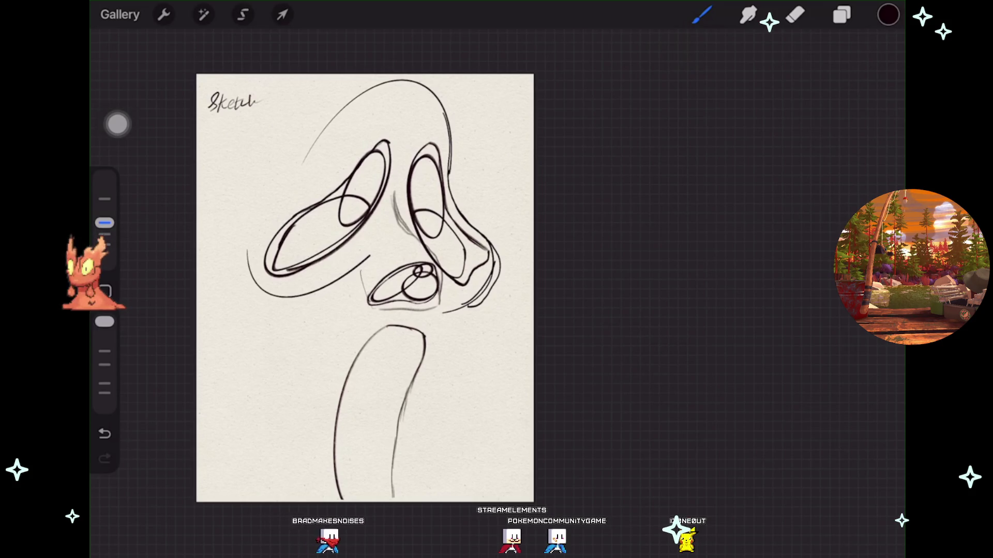
{"action": "left_click", "coordinate": [104, 434]}
{"action": "left_click", "coordinate": [104, 322]}
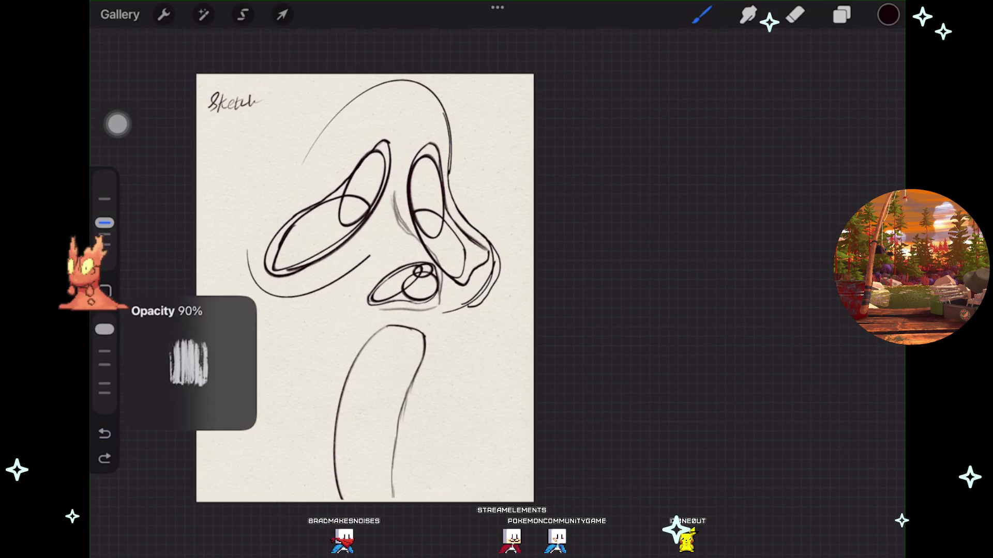
{"action": "scroll", "coordinate": [365, 288], "scroll_direction": "up", "scroll_amount": 3}
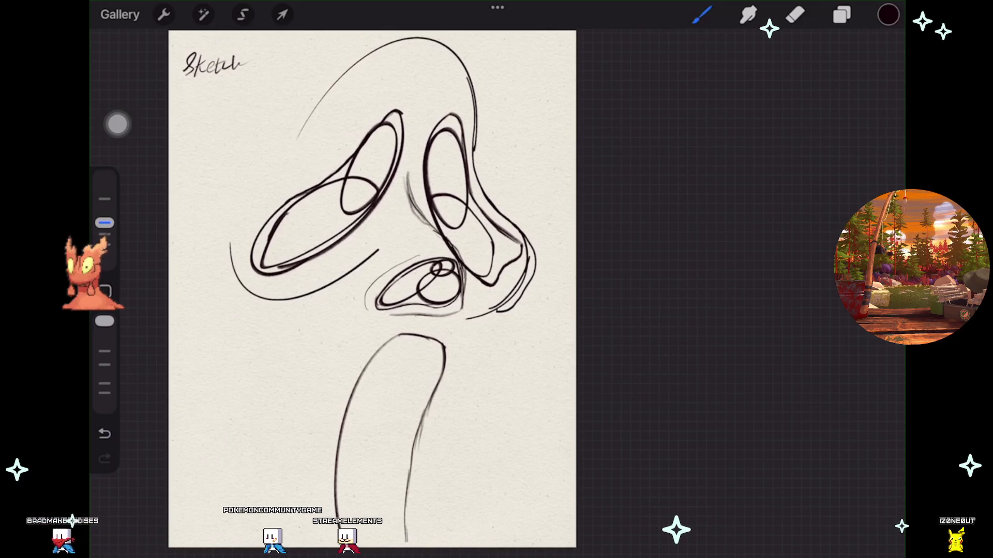
{"action": "left_click_drag", "start_coordinate": [371, 286], "coordinate": [367, 311]}
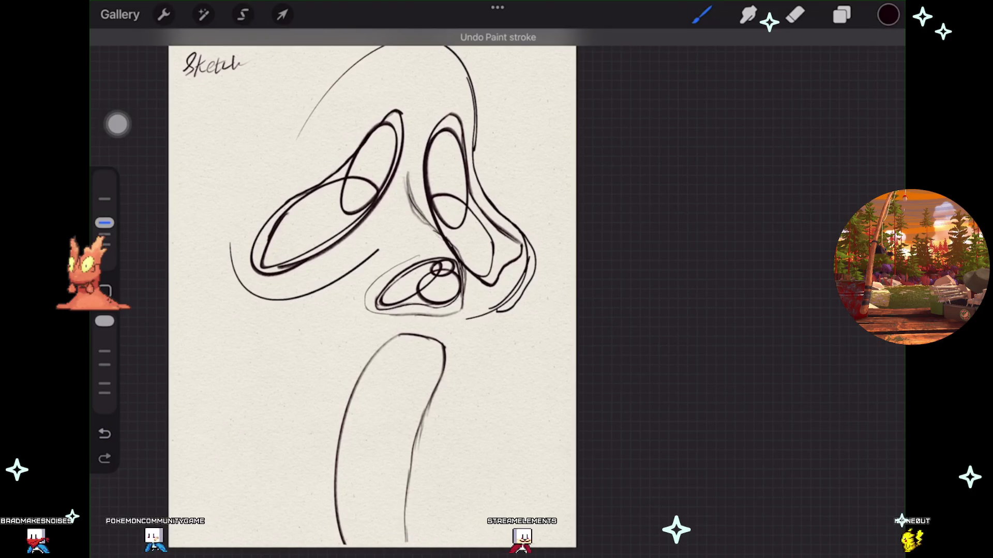
{"action": "scroll", "coordinate": [372, 290], "scroll_direction": "down", "scroll_amount": 2}
{"action": "scroll", "coordinate": [375, 258], "scroll_direction": "down", "scroll_amount": 1}
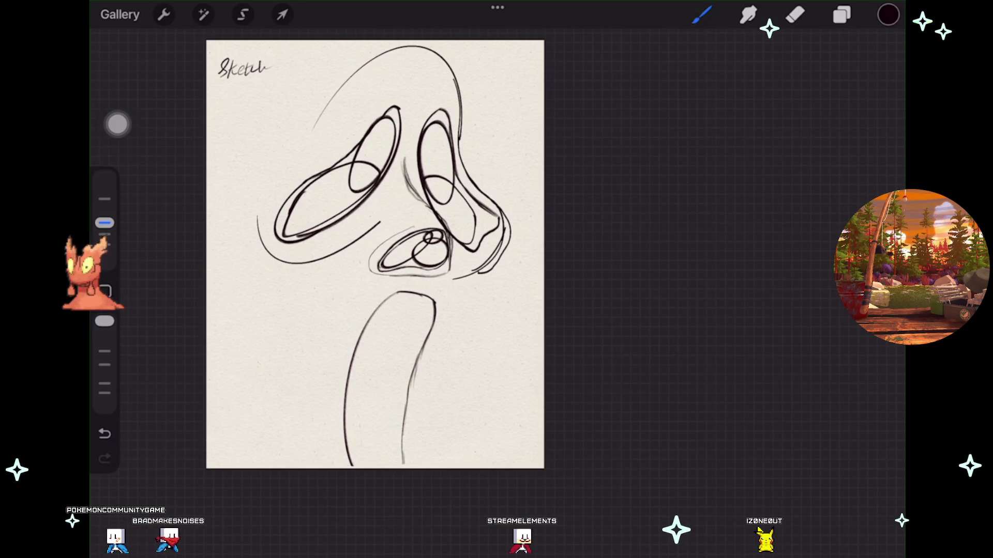
{"action": "scroll", "coordinate": [376, 251], "scroll_direction": "up", "scroll_amount": 2}
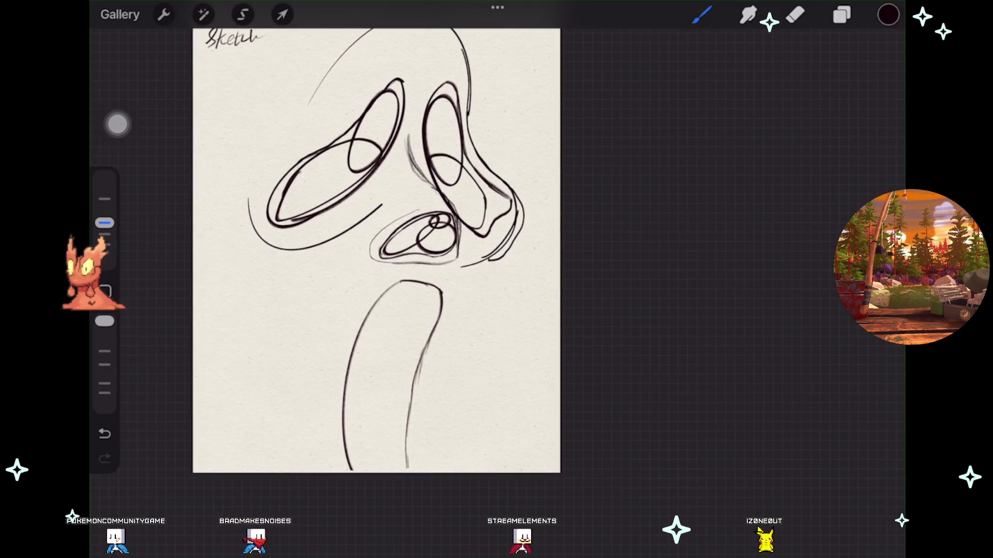
Draw the neck's left edge as a clean arc, then widen it and adjust its ends.
{"action": "left_click_drag", "start_coordinate": [336, 394], "coordinate": [347, 471]}
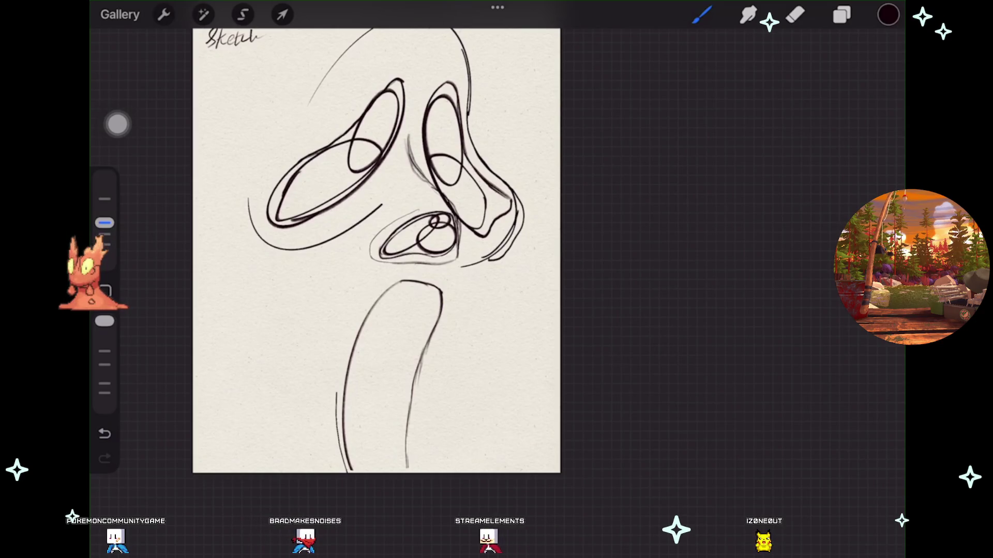
{"action": "left_click_drag", "start_coordinate": [361, 322], "coordinate": [341, 383]}
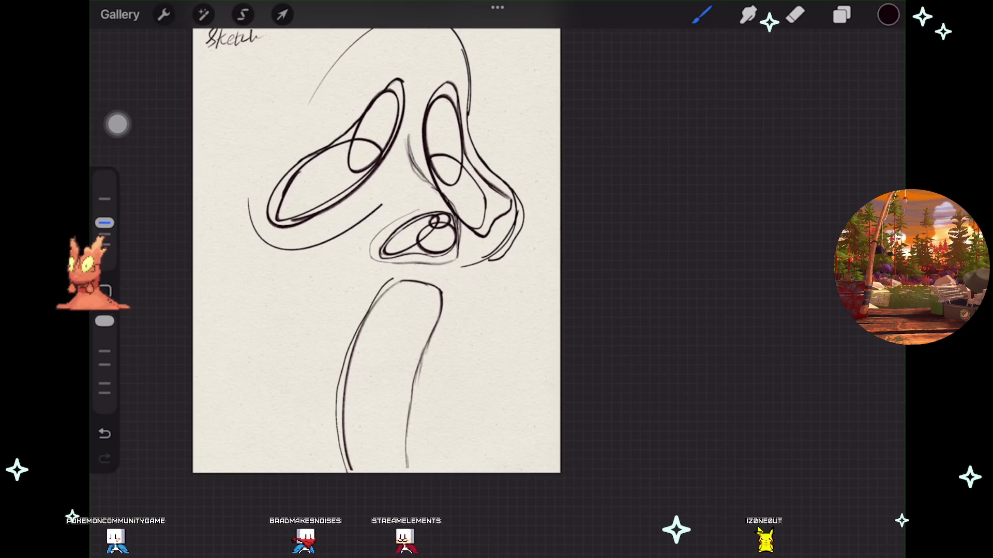
{"action": "left_click_drag", "start_coordinate": [393, 281], "coordinate": [337, 414]}
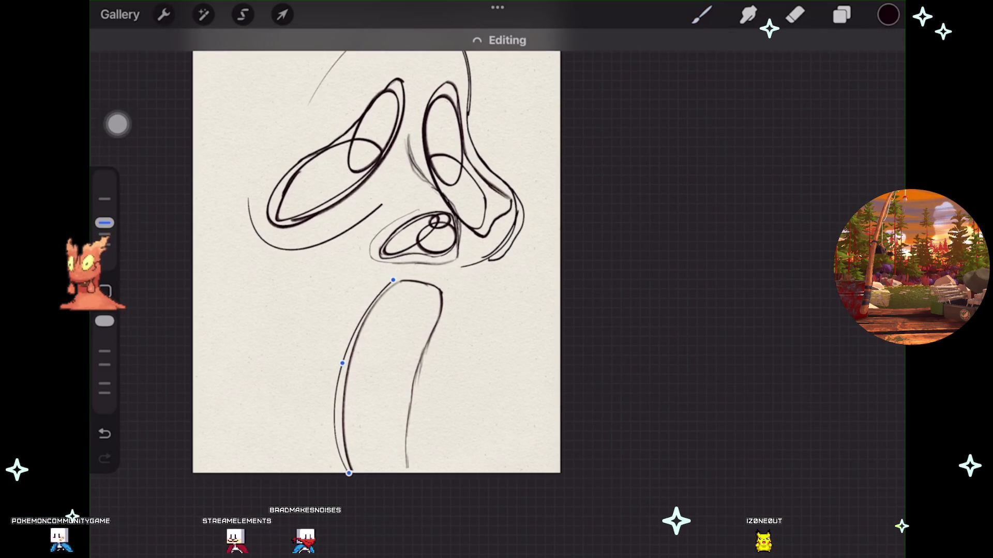
{"action": "left_click_drag", "start_coordinate": [349, 473], "coordinate": [356, 482]}
{"action": "left_click_drag", "start_coordinate": [344, 369], "coordinate": [338, 366]}
{"action": "left_click_drag", "start_coordinate": [356, 482], "coordinate": [349, 480]}
{"action": "left_click_drag", "start_coordinate": [393, 280], "coordinate": [394, 275]}
{"action": "left_click_drag", "start_coordinate": [337, 366], "coordinate": [346, 359]}
{"action": "left_click", "coordinate": [702, 14]}
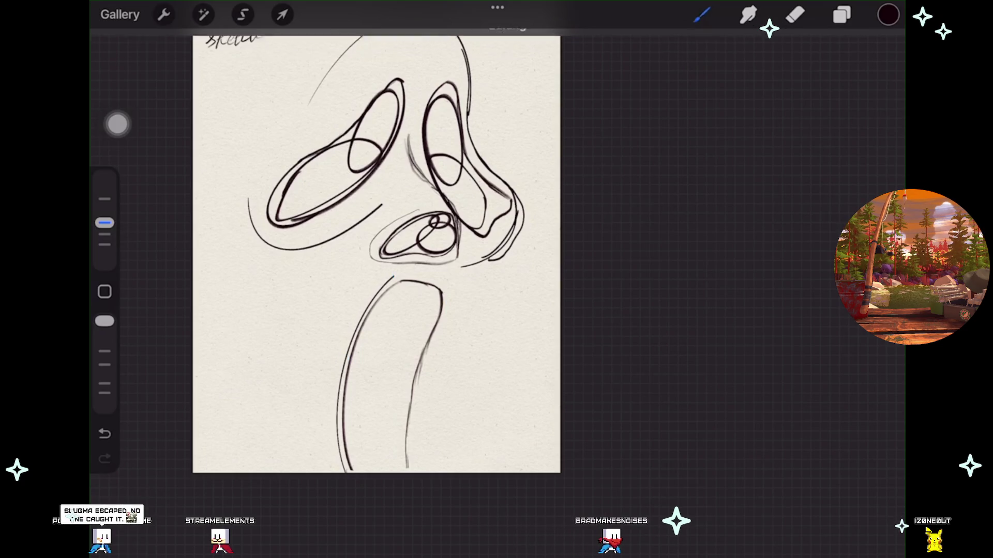
Draw a smooth curved line across the top of the neck.
{"action": "scroll", "coordinate": [376, 289], "scroll_direction": "up", "scroll_amount": 3}
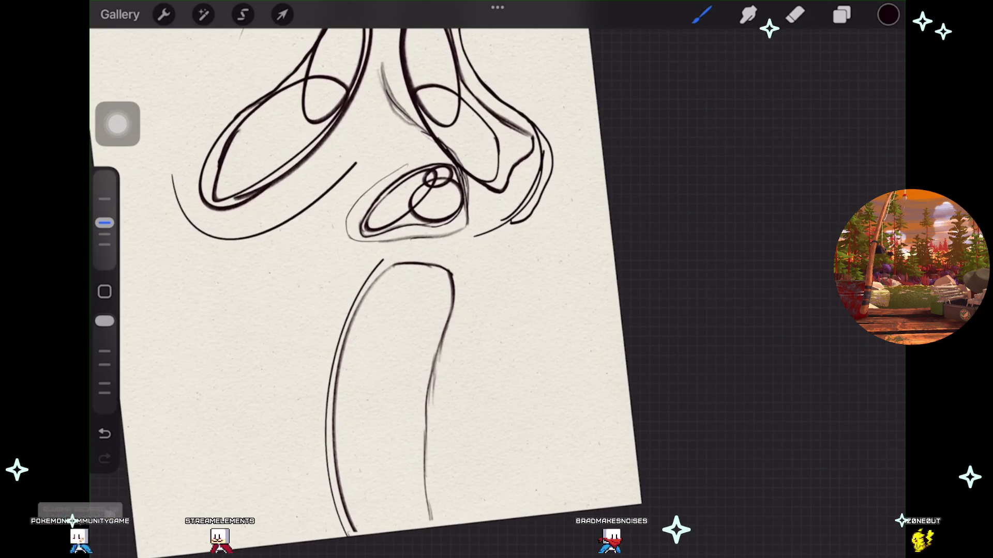
{"action": "left_click_drag", "start_coordinate": [383, 259], "coordinate": [443, 256]}
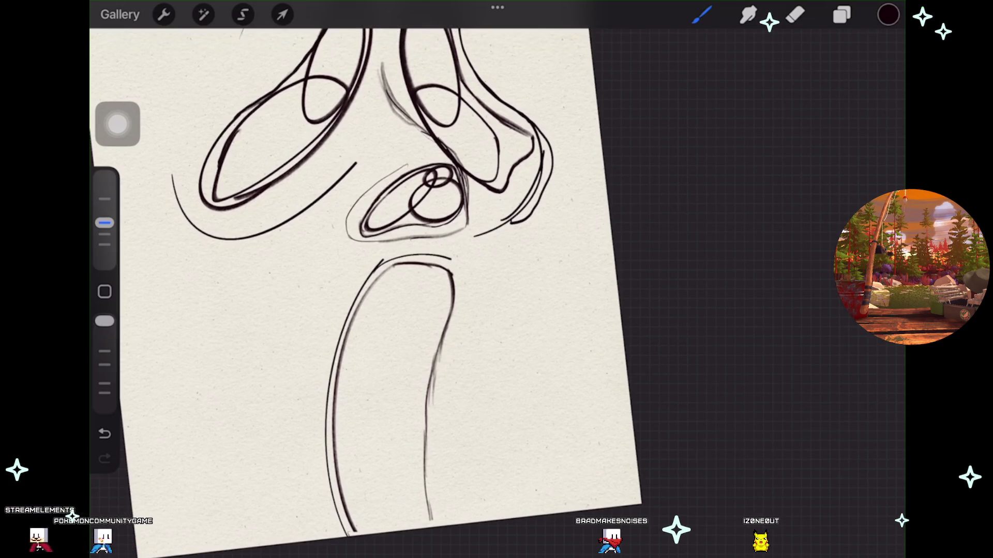
{"action": "left_click", "coordinate": [499, 40]}
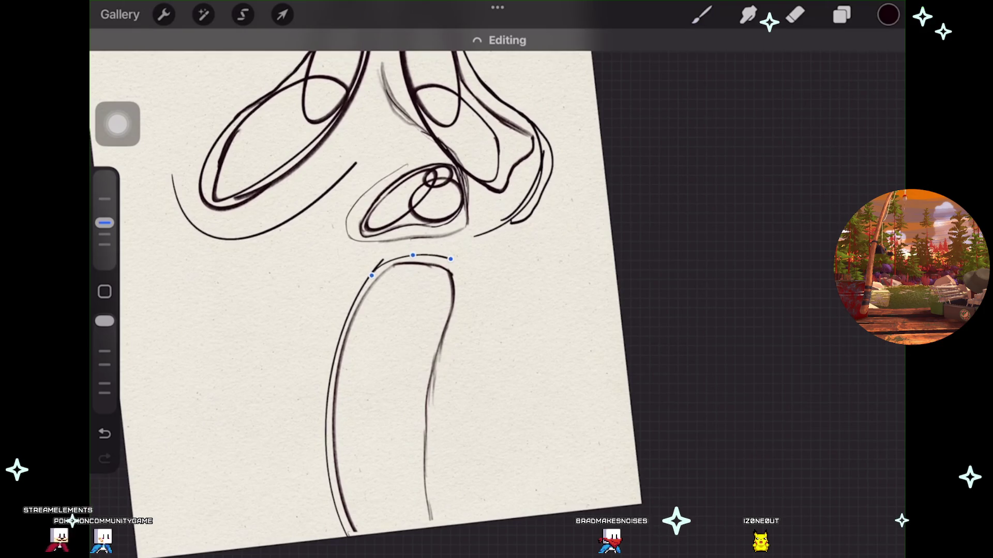
{"action": "scroll", "coordinate": [368, 290], "scroll_direction": "down", "scroll_amount": 5}
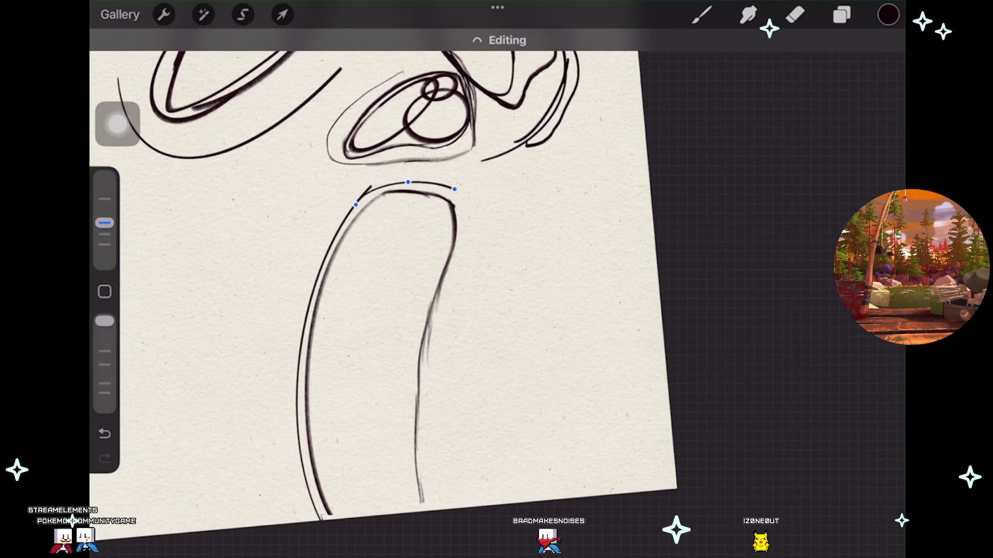
{"action": "left_click", "coordinate": [702, 14]}
Continue the curve down the neck's right side, then undo the last stroke.
{"action": "left_click_drag", "start_coordinate": [455, 189], "coordinate": [472, 220]}
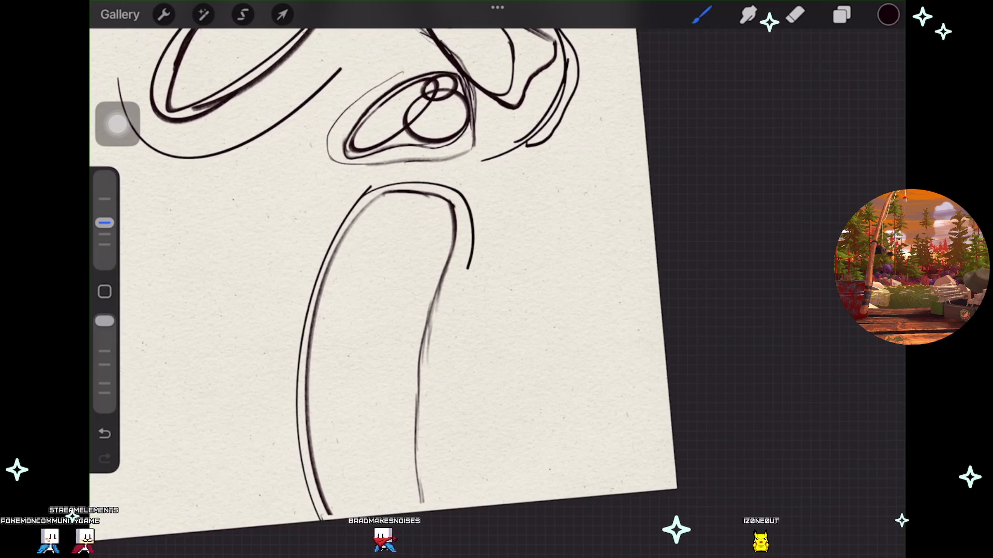
{"action": "left_click_drag", "start_coordinate": [468, 269], "coordinate": [456, 288]}
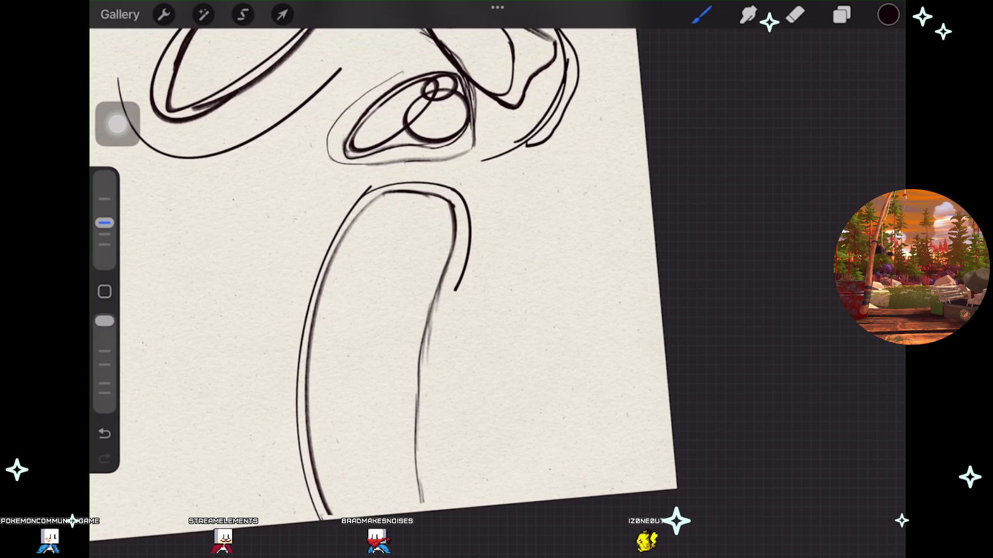
{"action": "mouse_move", "coordinate": [455, 289]}
{"action": "left_mouse_down"}
{"action": "mouse_move", "coordinate": [454, 332]}
{"action": "mouse_move", "coordinate": [431, 386]}
{"action": "mouse_move", "coordinate": [436, 291]}
{"action": "left_mouse_up"}
{"action": "scroll", "coordinate": [377, 280], "scroll_direction": "down", "scroll_amount": 2}
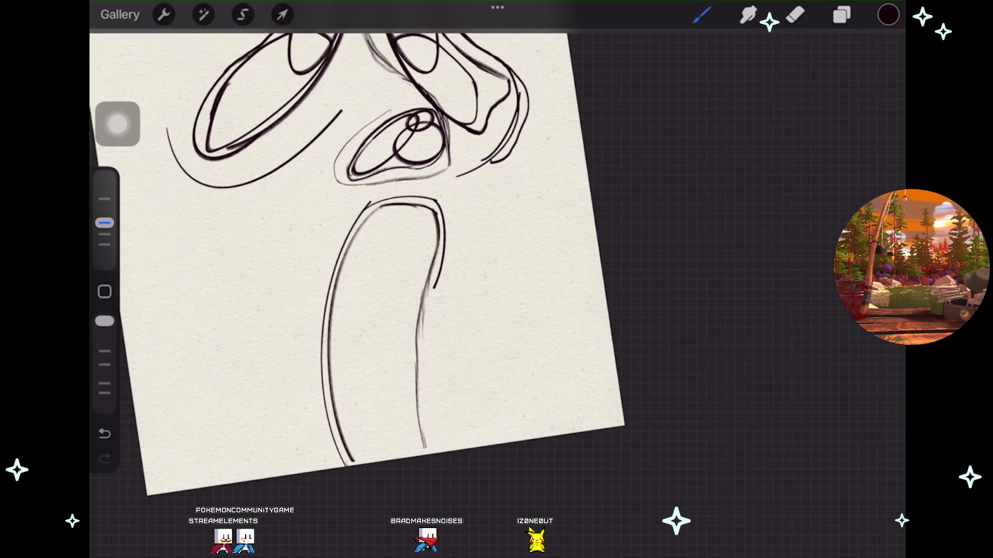
{"action": "scroll", "coordinate": [362, 258], "scroll_direction": "down", "scroll_amount": 2}
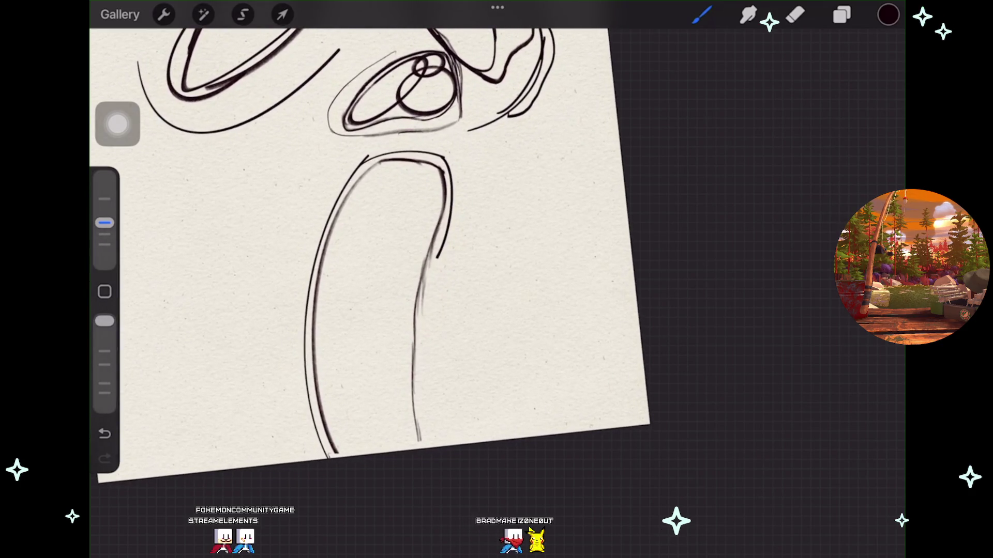
{"action": "key", "text": "ctrl+z"}
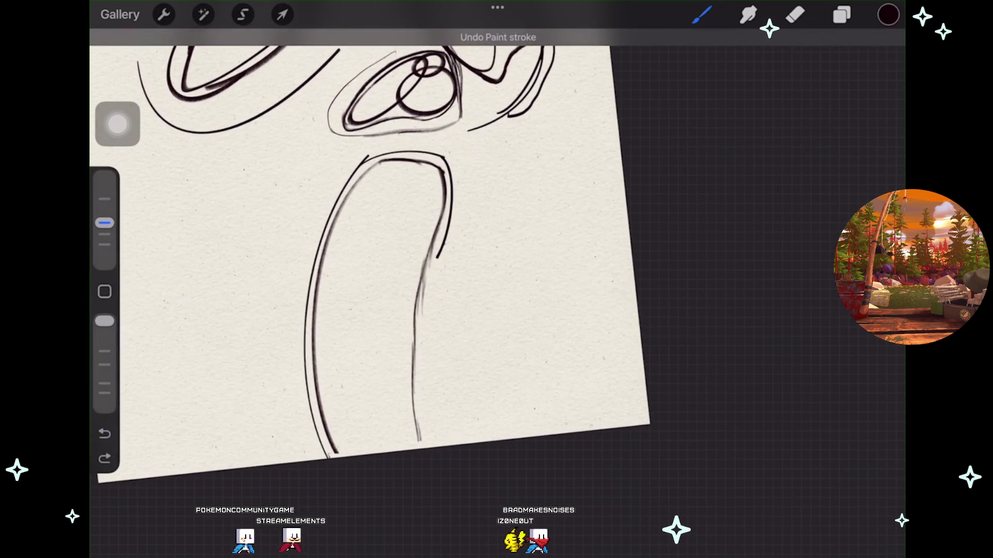
Redraw the neck's right side as a clean arc running down to its base.
{"action": "key", "text": "ctrl+shift+z"}
{"action": "key", "text": "ctrl+shift+z"}
{"action": "left_click_drag", "start_coordinate": [428, 282], "coordinate": [434, 440]}
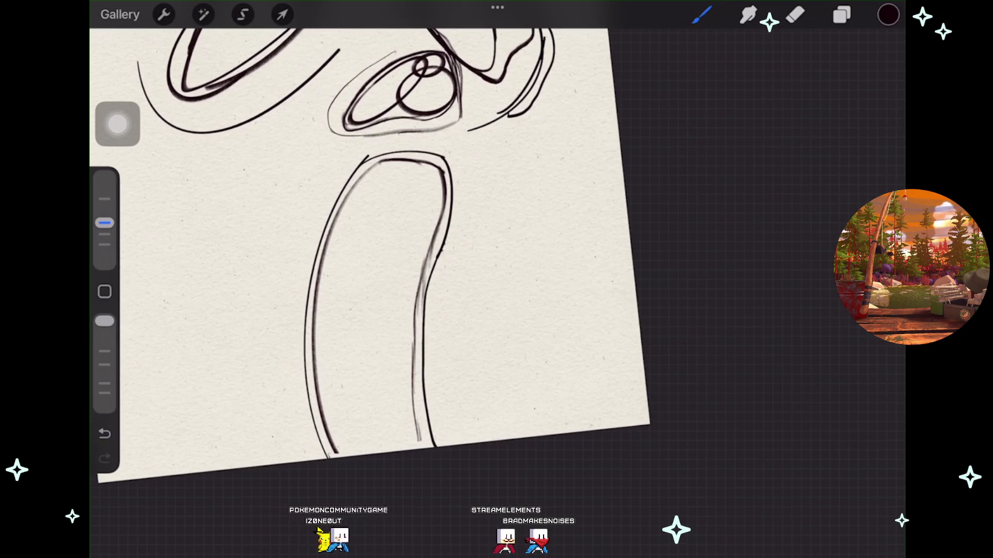
{"action": "left_click", "coordinate": [495, 40]}
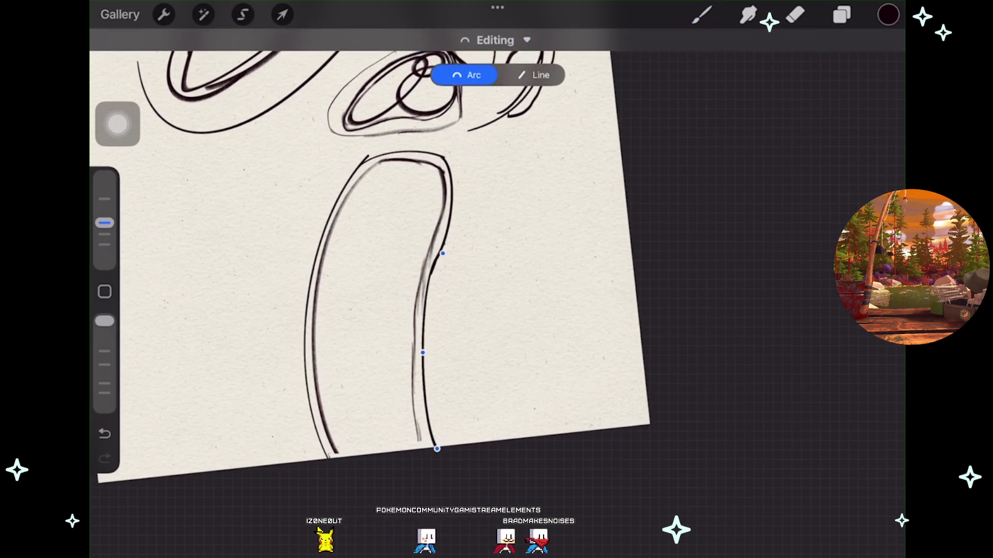
{"action": "left_click_drag", "start_coordinate": [442, 254], "coordinate": [443, 251]}
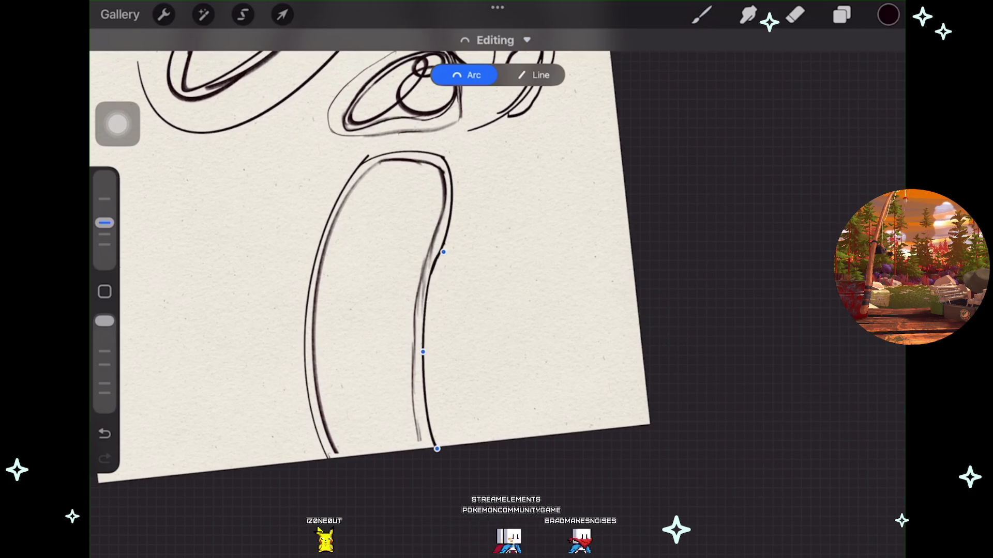
{"action": "left_click", "coordinate": [517, 310]}
{"action": "scroll", "coordinate": [370, 248], "scroll_direction": "down", "scroll_amount": 3}
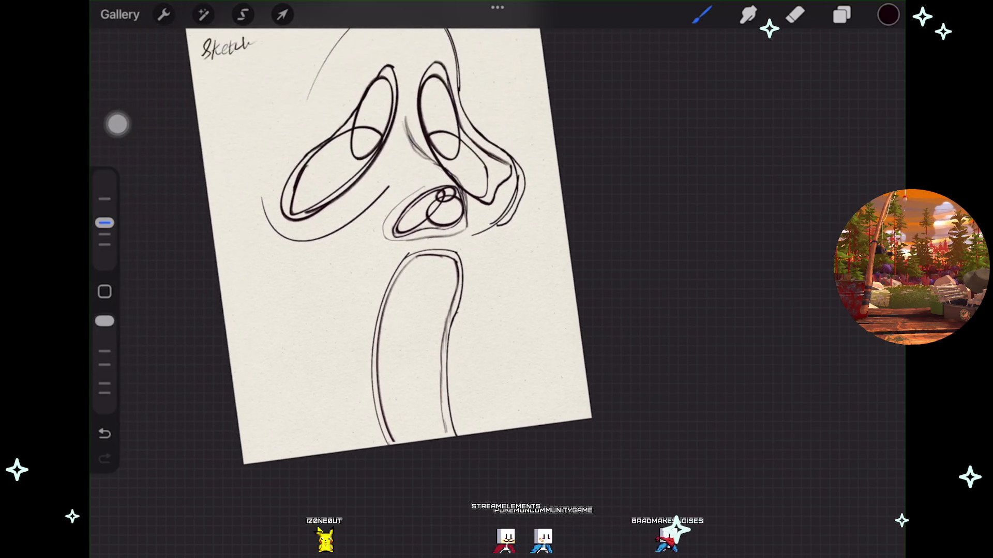
{"action": "scroll", "coordinate": [372, 248], "scroll_direction": "down", "scroll_amount": 2}
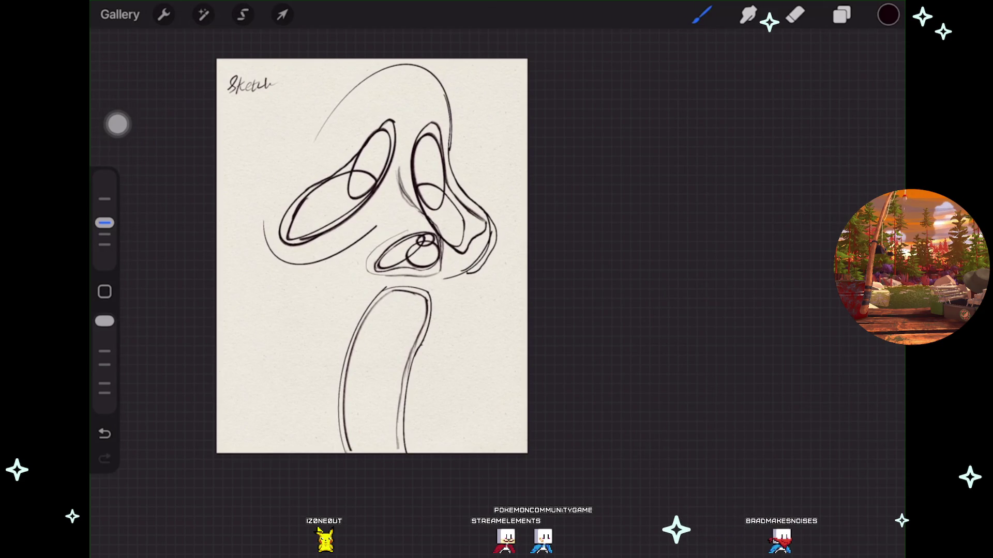
{"action": "left_click", "coordinate": [841, 15]}
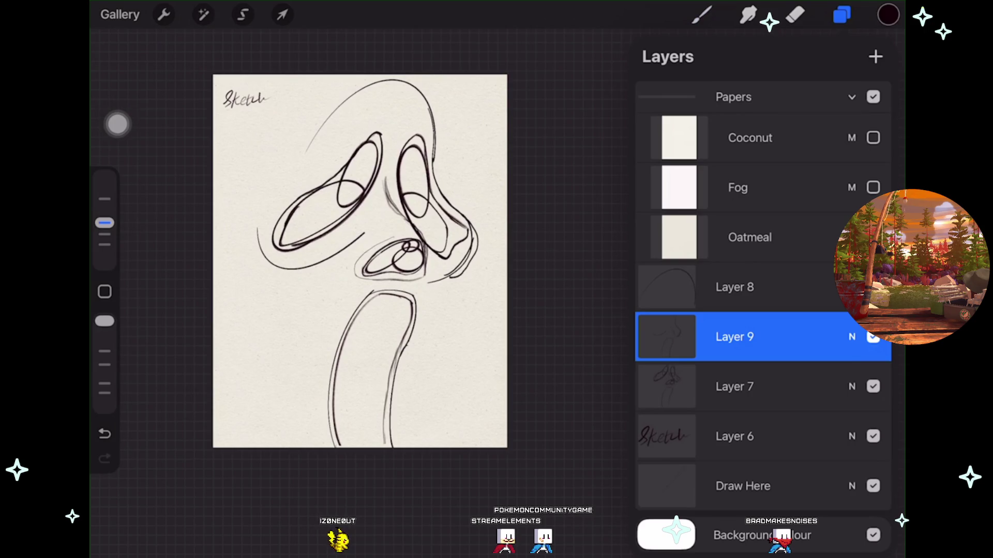
Merge the sketch layers into Layer 7, then try a skew transform and undo it.
{"action": "left_click", "coordinate": [282, 14]}
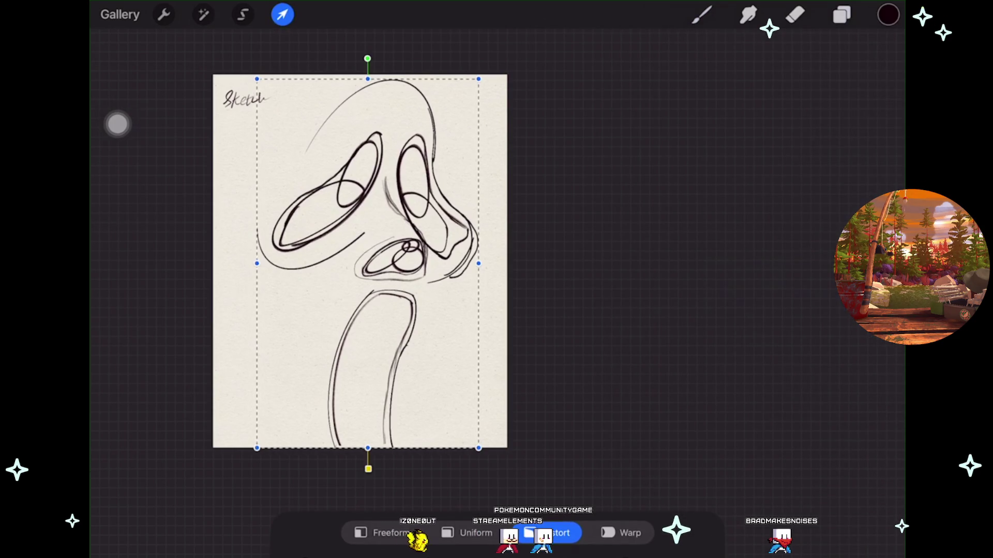
{"action": "mouse_move", "coordinate": [478, 79]}
{"action": "left_mouse_down"}
{"action": "mouse_move", "coordinate": [472, 95]}
{"action": "mouse_move", "coordinate": [477, 85]}
{"action": "left_mouse_up"}
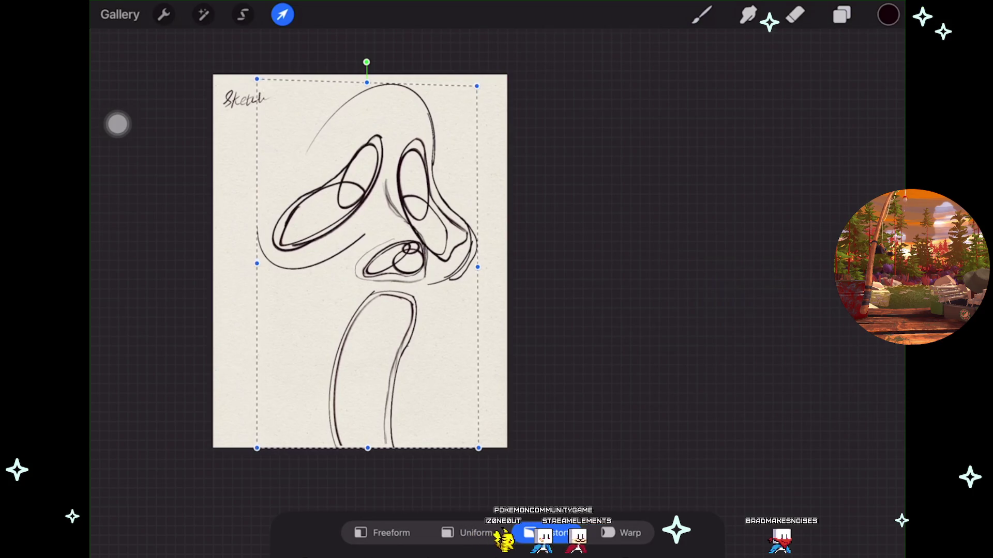
{"action": "left_click_drag", "start_coordinate": [257, 448], "coordinate": [264, 449]}
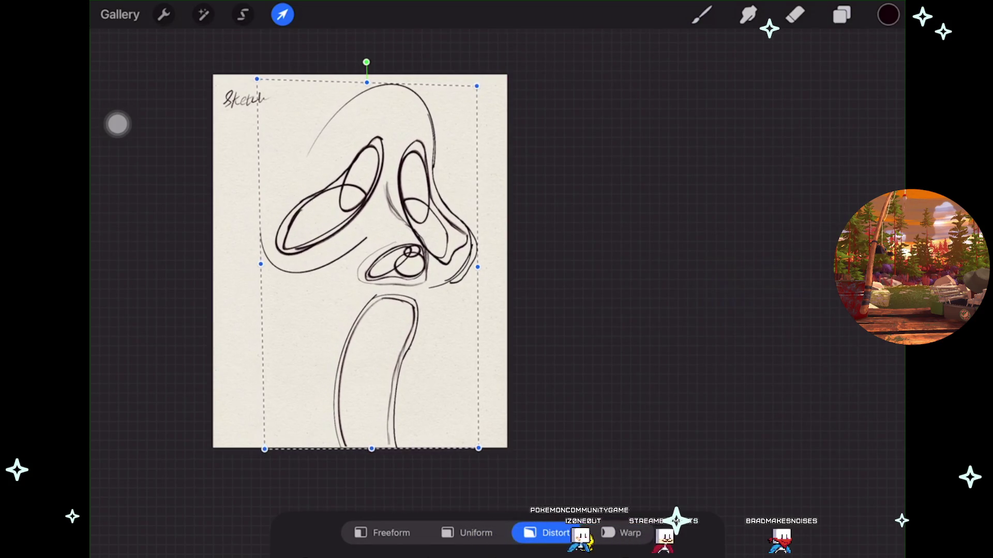
{"action": "left_click", "coordinate": [467, 533]}
{"action": "left_click", "coordinate": [282, 14]}
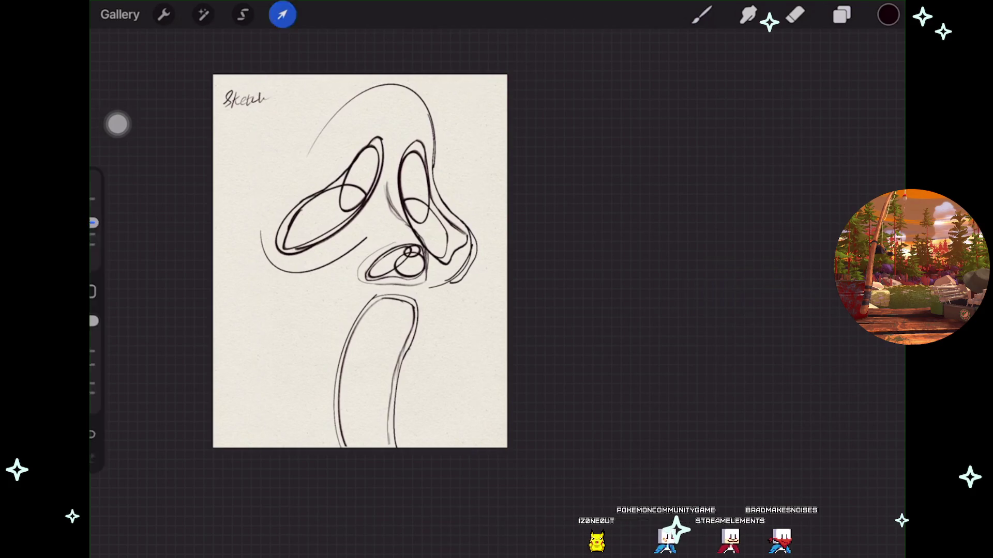
{"action": "key", "text": "ctrl+z"}
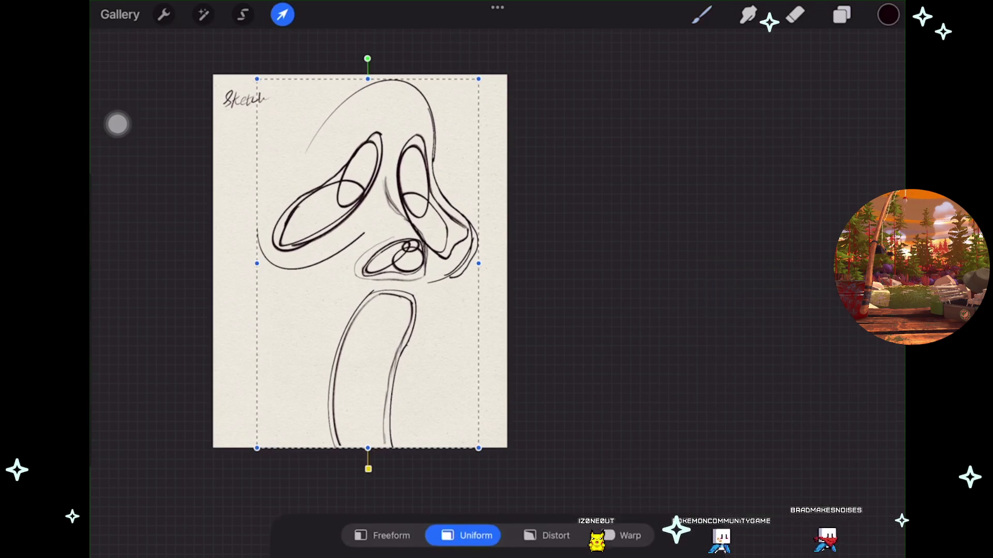
Scale the drawing down uniformly, tilt it slightly clockwise, and add a new layer above Layer 7.
{"action": "left_click_drag", "start_coordinate": [479, 79], "coordinate": [461, 106]}
{"action": "left_click_drag", "start_coordinate": [358, 277], "coordinate": [343, 278]}
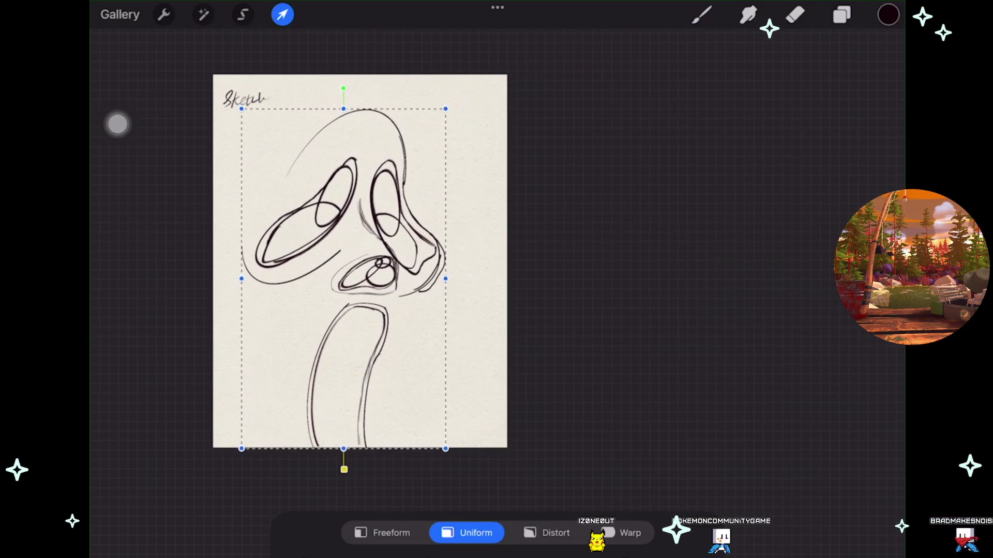
{"action": "left_click_drag", "start_coordinate": [343, 88], "coordinate": [352, 88]}
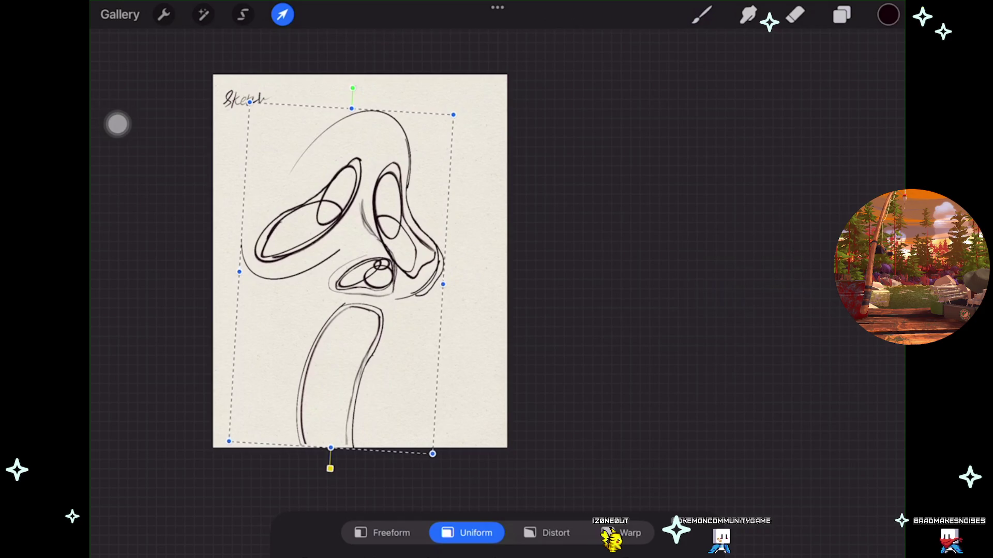
{"action": "left_click_drag", "start_coordinate": [341, 275], "coordinate": [339, 277]}
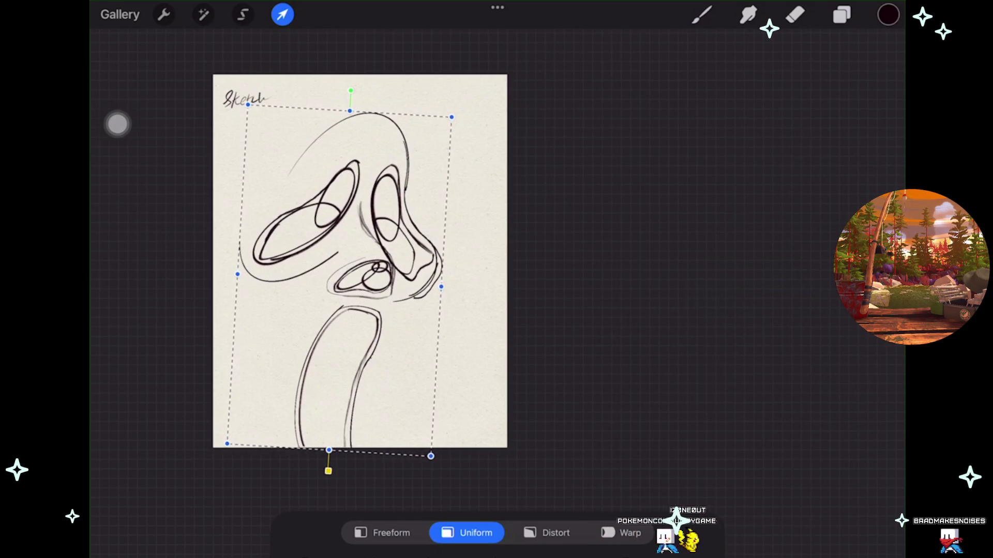
{"action": "left_click", "coordinate": [702, 15]}
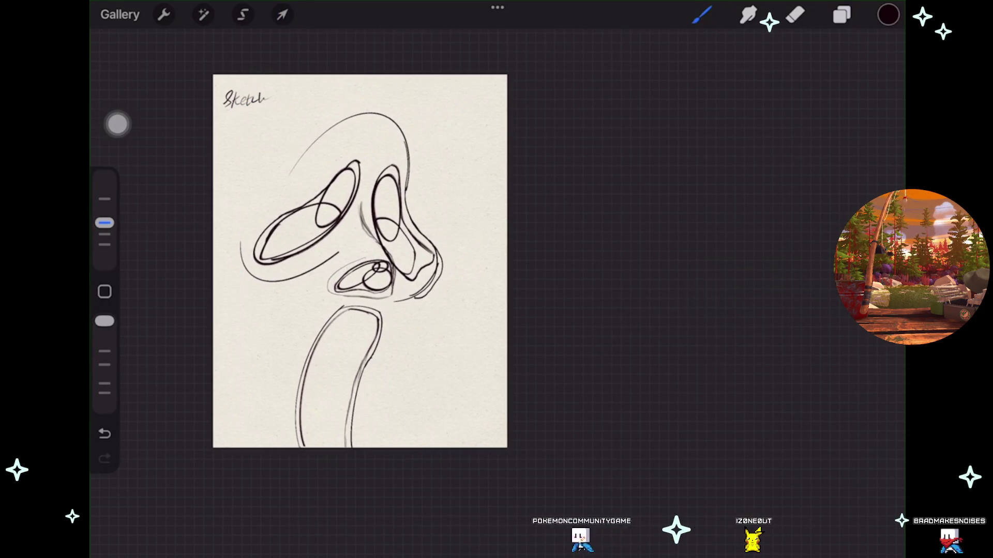
{"action": "left_click", "coordinate": [842, 15]}
{"action": "left_click", "coordinate": [875, 57]}
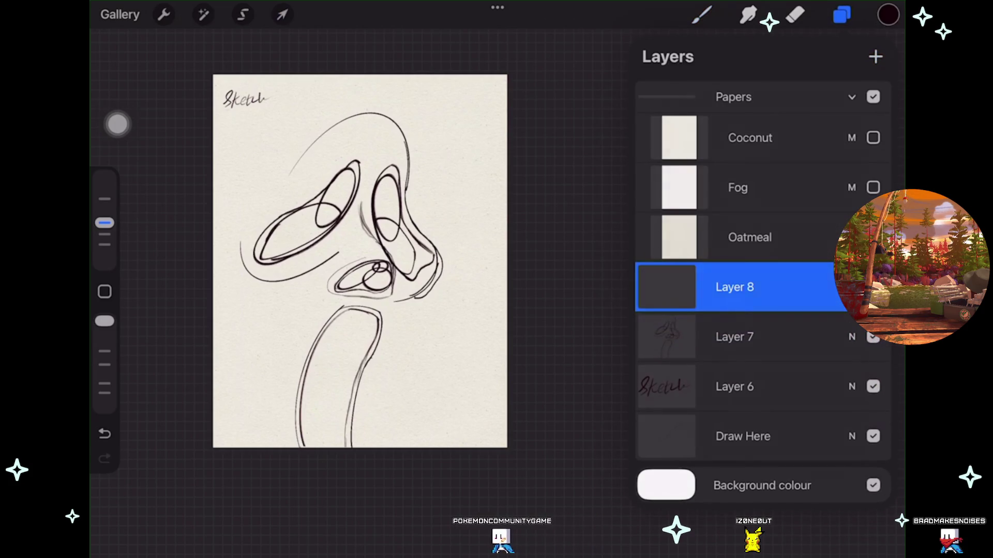
Close the Layers panel with the new empty Layer 8 active above the merged sketch.
{"action": "left_click", "coordinate": [842, 15]}
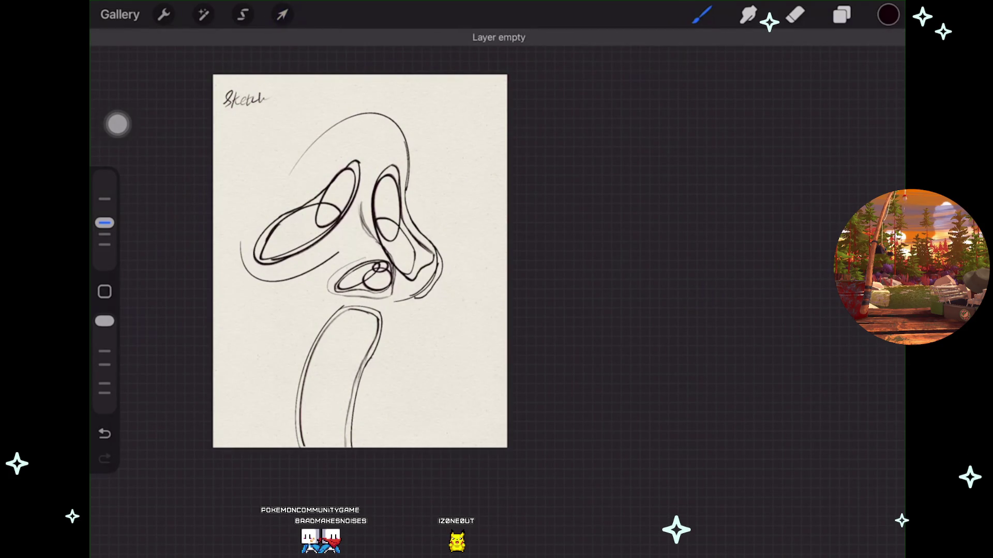
{"action": "scroll", "coordinate": [365, 263], "scroll_direction": "up", "scroll_amount": 1}
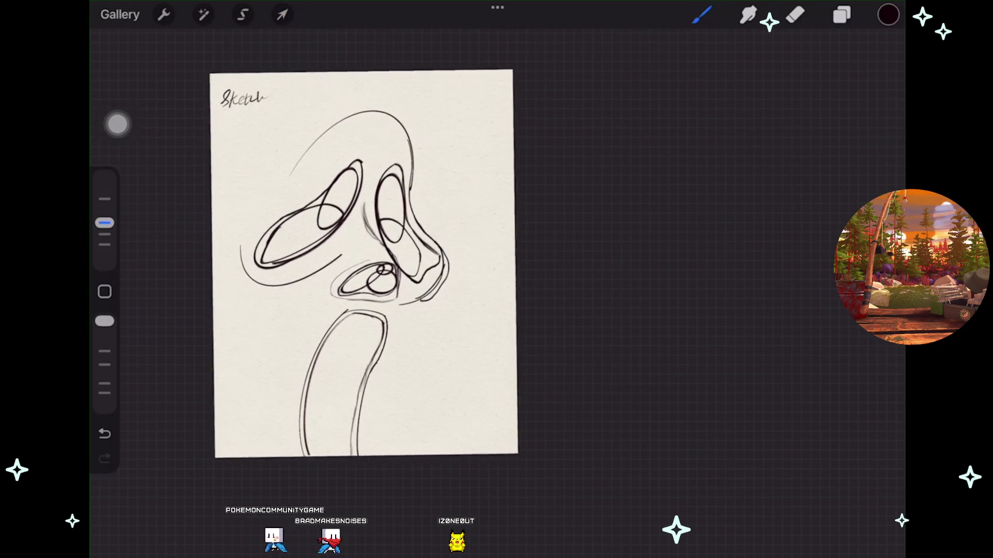
{"action": "left_click", "coordinate": [842, 15]}
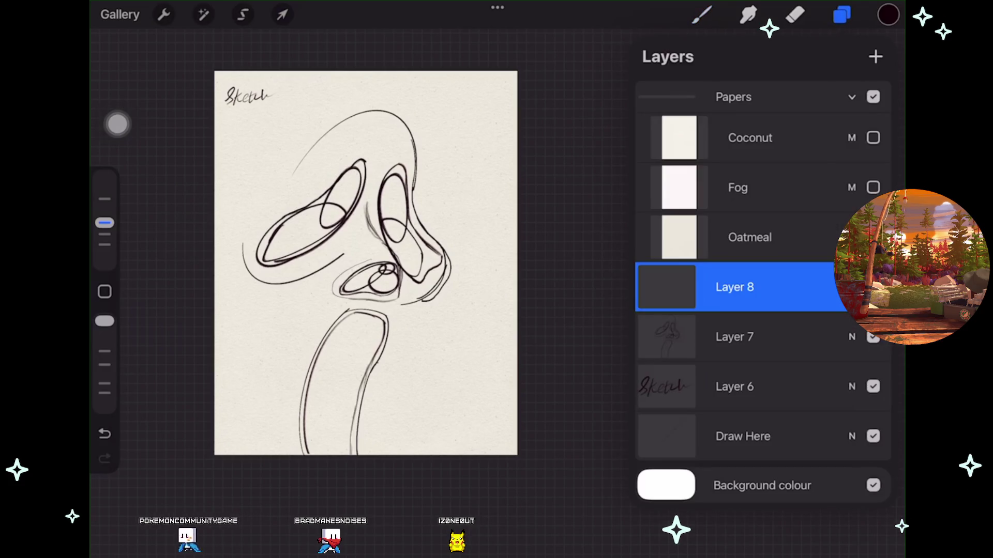
{"action": "left_click", "coordinate": [842, 15]}
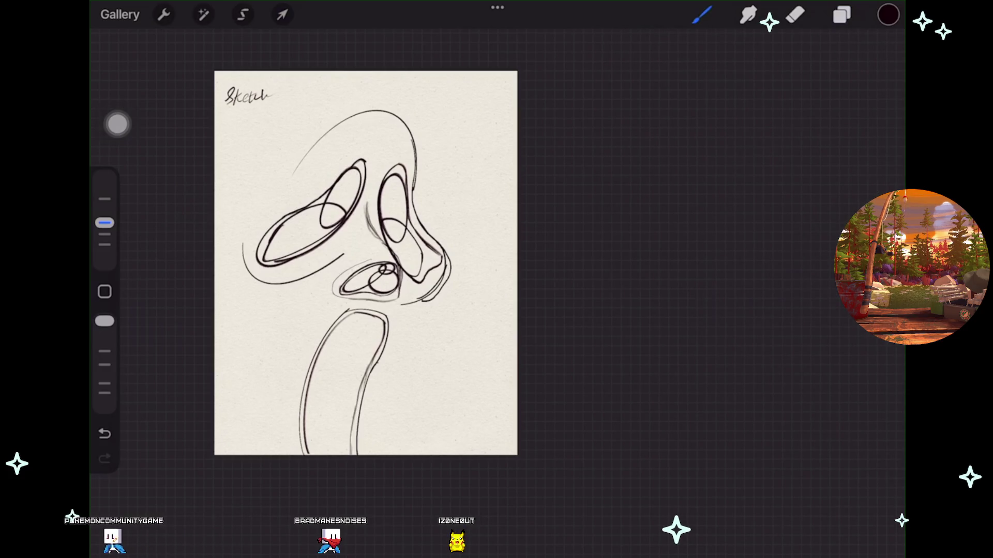
Try a smooth arc over the top of the head, then undo it.
{"action": "left_click_drag", "start_coordinate": [320, 114], "coordinate": [440, 102]}
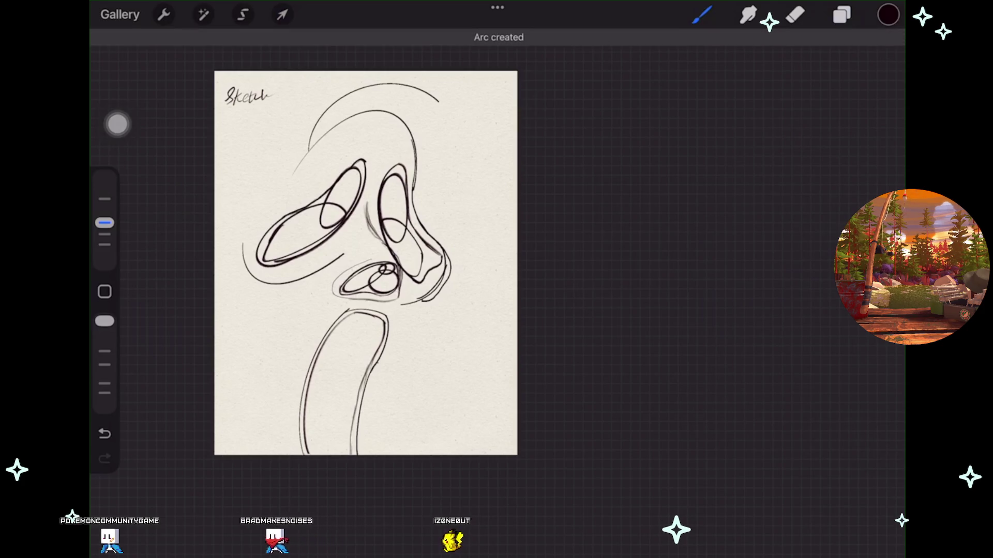
{"action": "key", "text": "ctrl+z"}
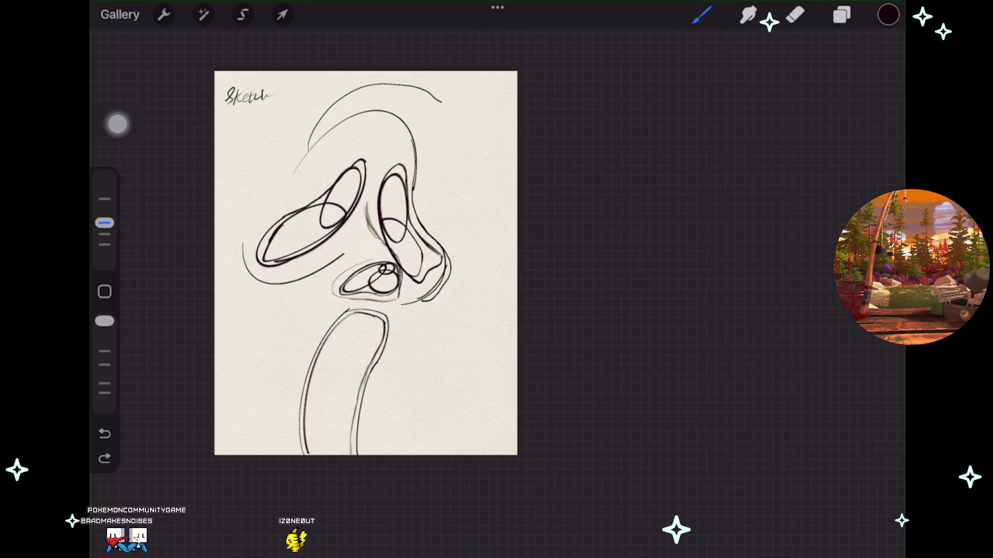
{"action": "key", "text": "ctrl+shift+z"}
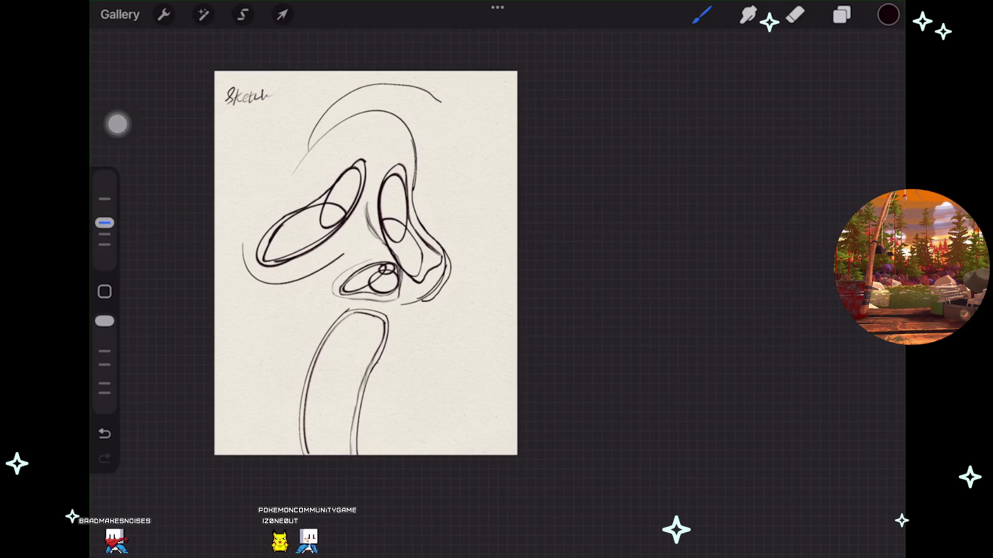
{"action": "key", "text": "ctrl+z"}
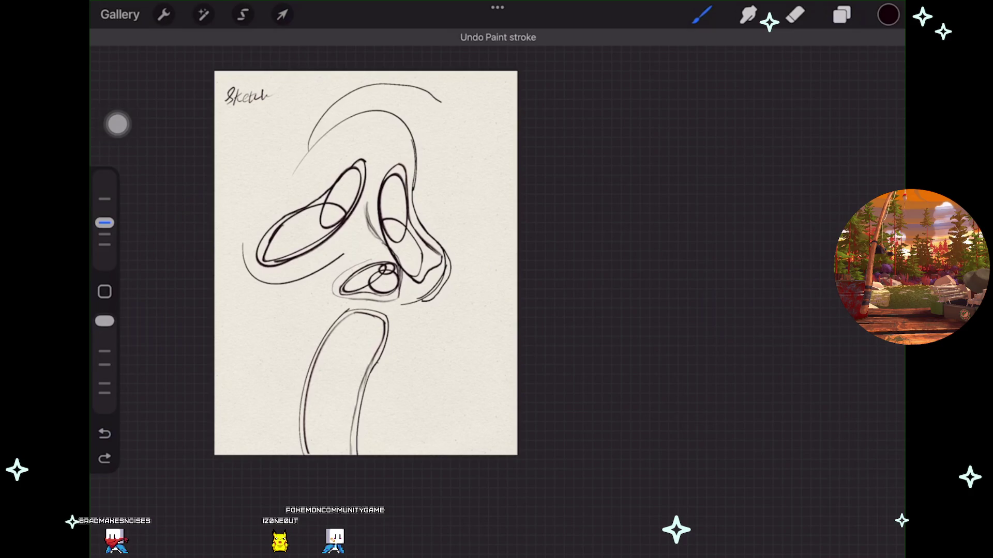
Warp the top hood stroke, bending its lower left end and hooked tip downward.
{"action": "left_click", "coordinate": [282, 15]}
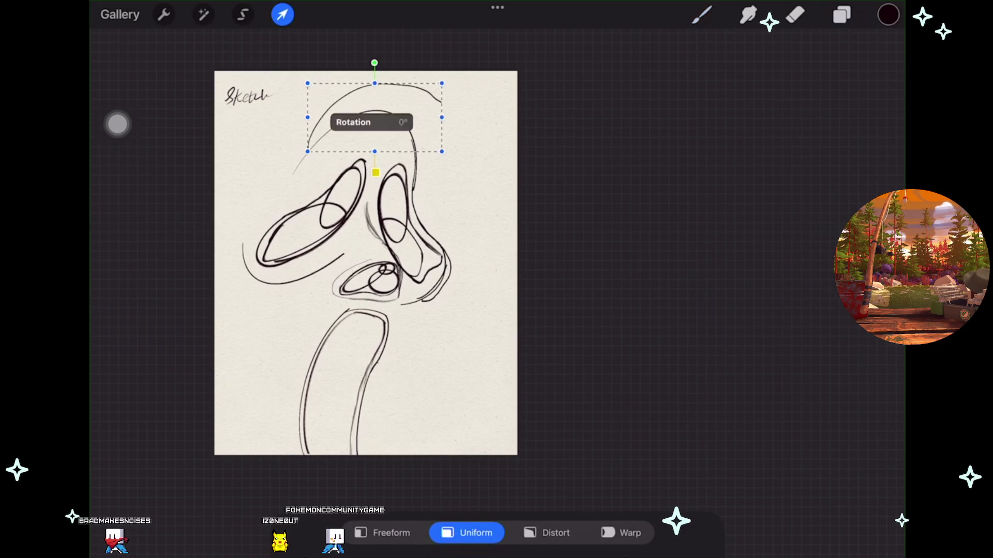
{"action": "left_click", "coordinate": [621, 533]}
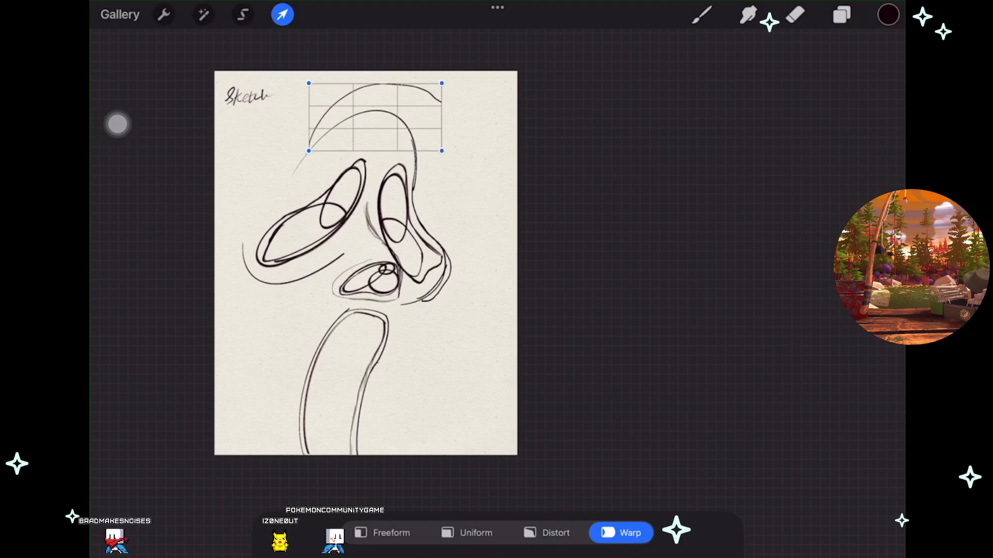
{"action": "left_click_drag", "start_coordinate": [309, 151], "coordinate": [291, 190]}
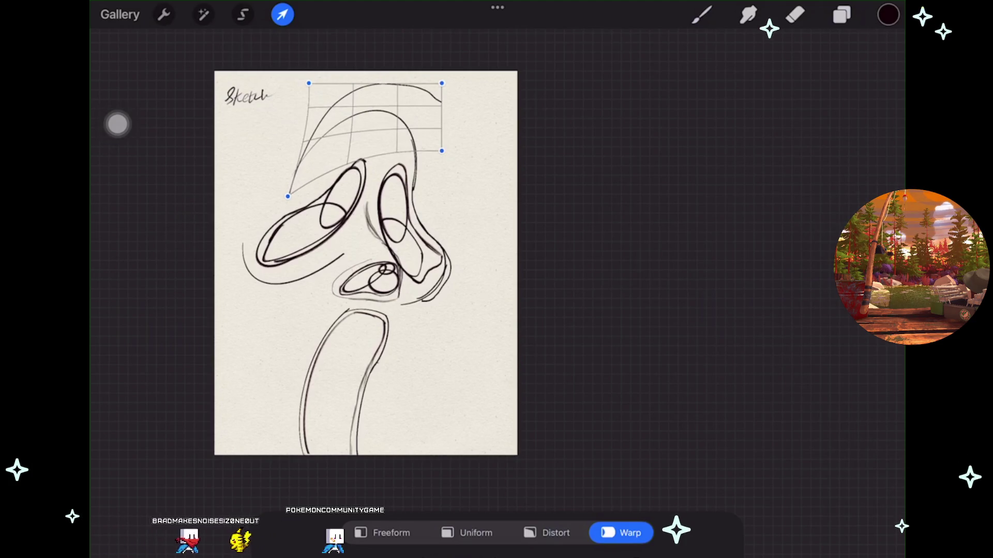
{"action": "left_click_drag", "start_coordinate": [430, 101], "coordinate": [429, 117]}
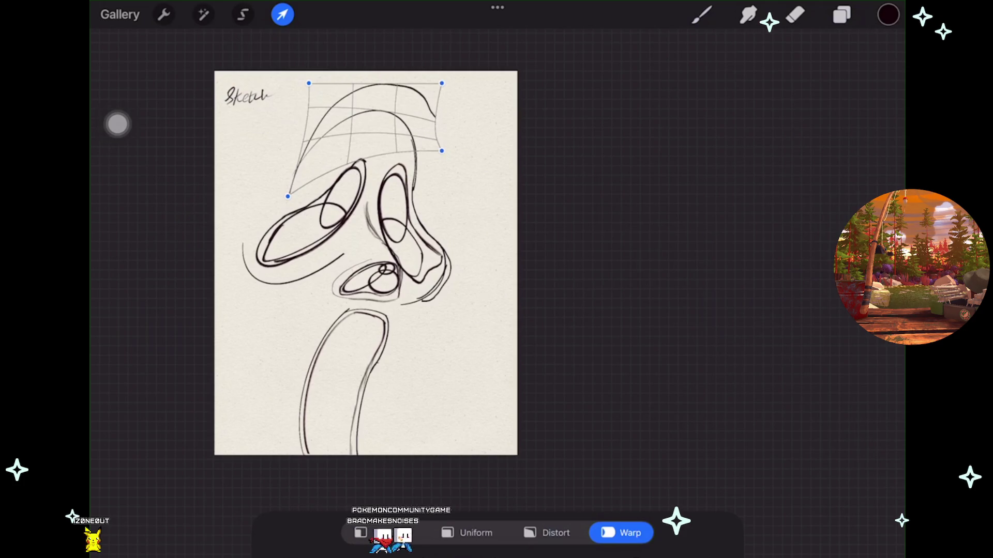
Extend the top hood arc's tip and draw the right hood line down toward the page bottom.
{"action": "key", "text": "b"}
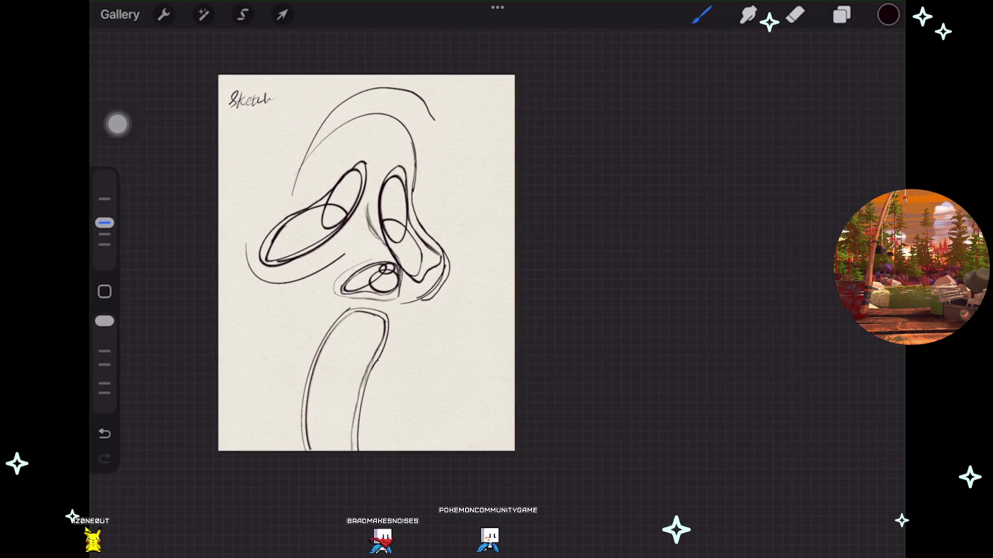
{"action": "left_click_drag", "start_coordinate": [434, 120], "coordinate": [439, 132]}
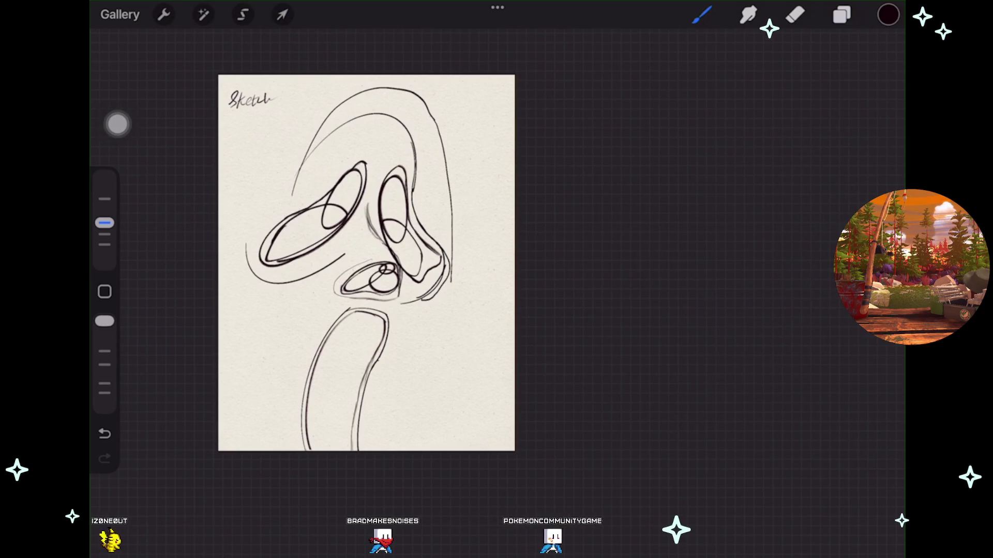
{"action": "left_click_drag", "start_coordinate": [448, 337], "coordinate": [413, 450]}
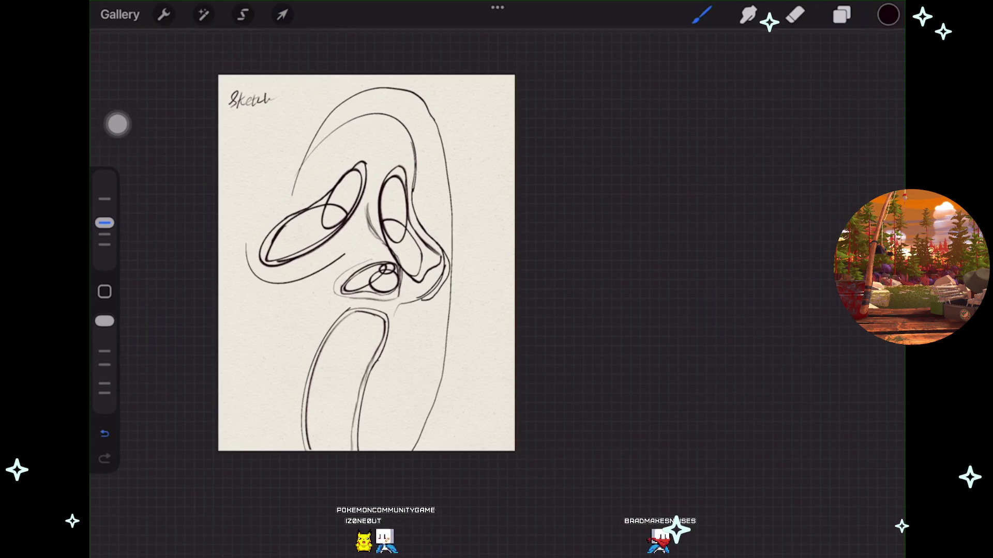
{"action": "left_click", "coordinate": [104, 434]}
Add a new layer above Layer 7 and undo the latest paint stroke.
{"action": "left_click", "coordinate": [842, 15]}
{"action": "left_click", "coordinate": [876, 57]}
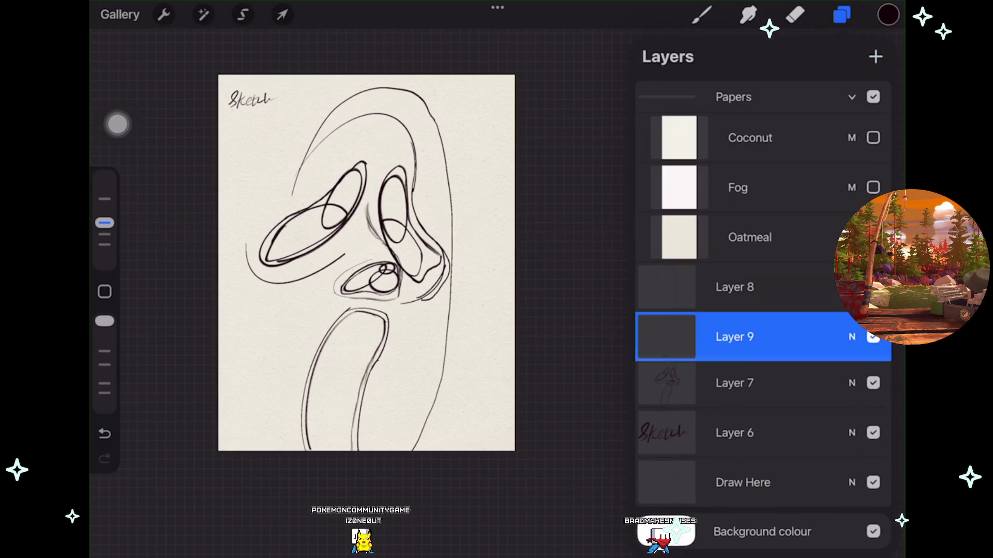
{"action": "left_click", "coordinate": [842, 15]}
{"action": "left_click", "coordinate": [701, 15]}
{"action": "scroll", "coordinate": [367, 263], "scroll_direction": "up", "scroll_amount": 2}
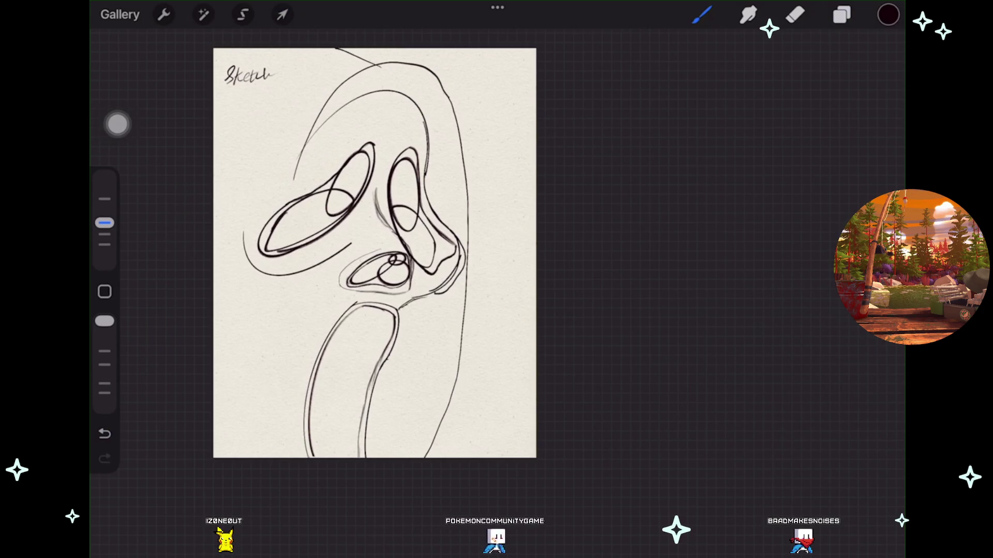
{"action": "key", "text": "ctrl+z"}
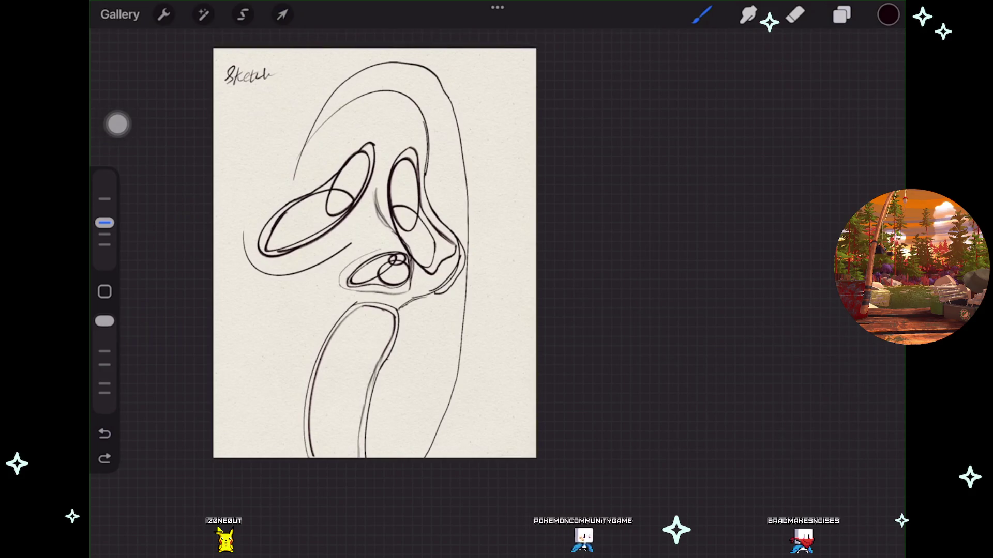
On Layer 8, warp the bottom-right of the hood line leftward toward the neck and apply it.
{"action": "key", "text": "v"}
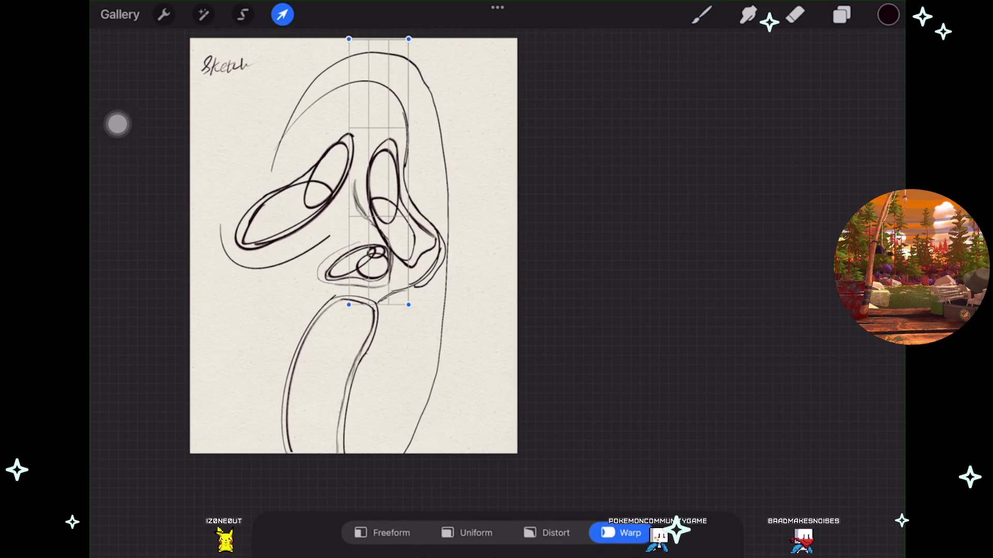
{"action": "key", "text": "l"}
{"action": "left_click", "coordinate": [734, 287]}
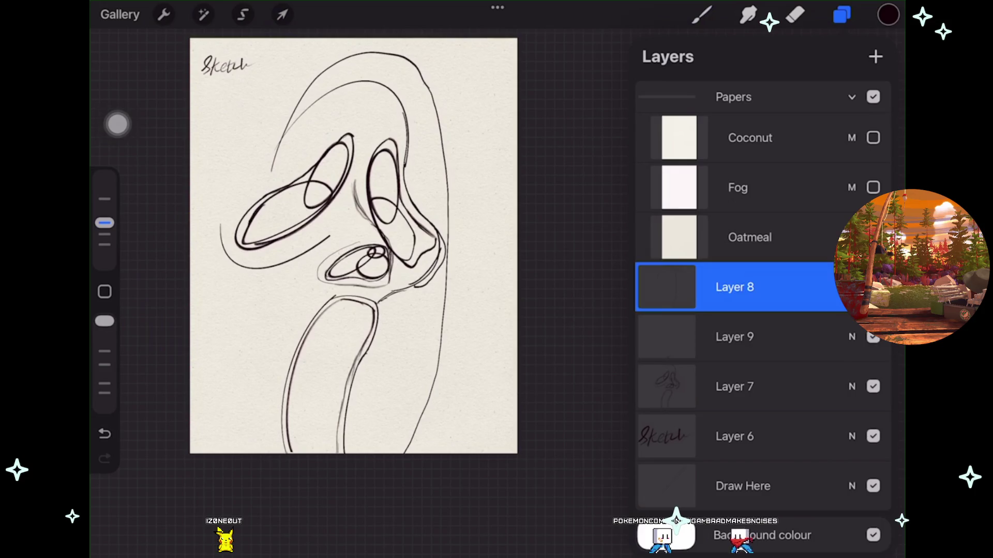
{"action": "key", "text": "v"}
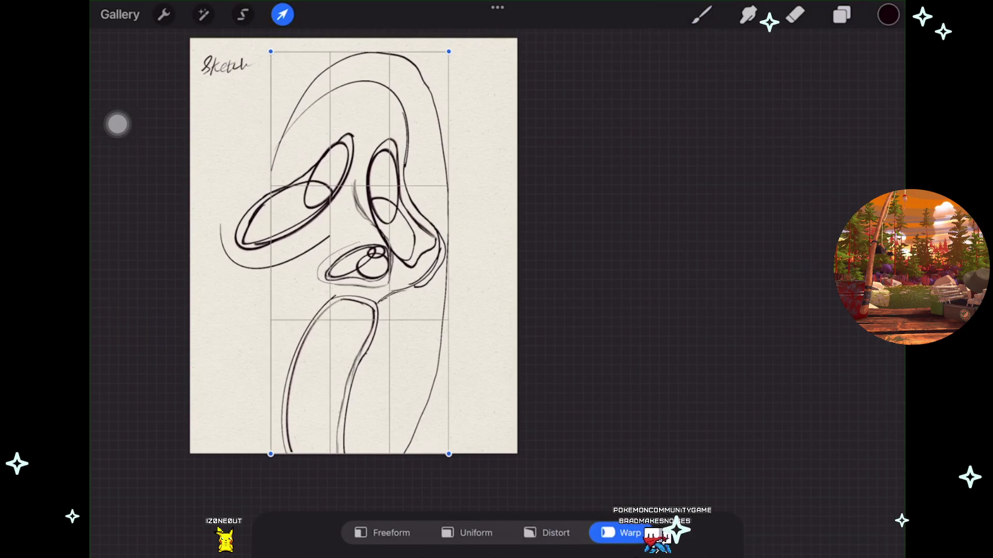
{"action": "left_click_drag", "start_coordinate": [474, 445], "coordinate": [406, 454]}
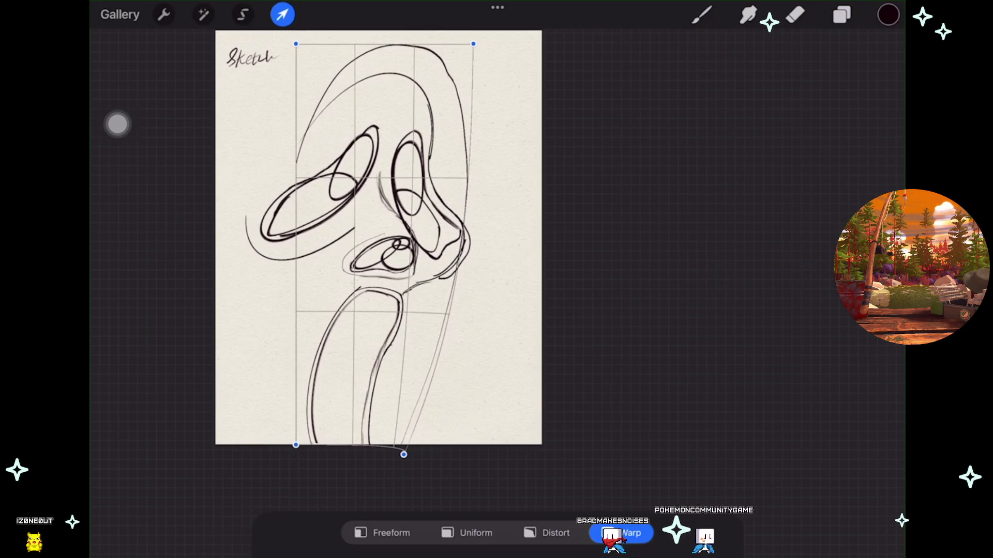
{"action": "left_click", "coordinate": [702, 15]}
{"action": "left_click", "coordinate": [282, 14]}
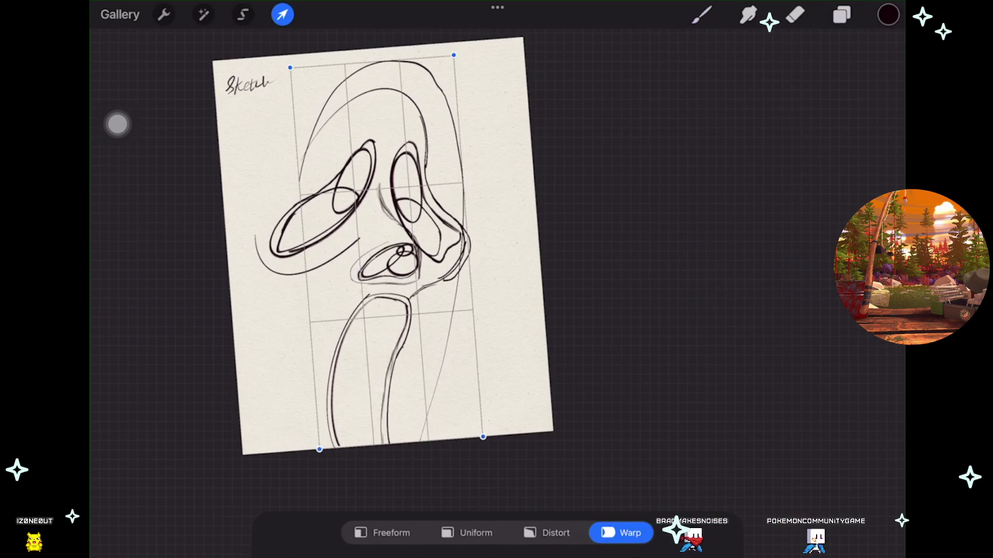
{"action": "left_click", "coordinate": [282, 14]}
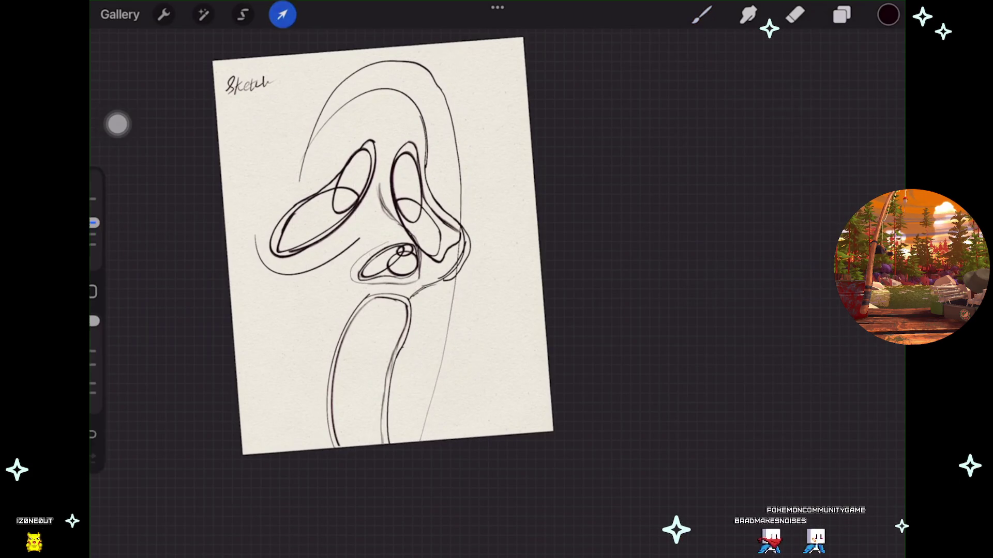
{"action": "left_click", "coordinate": [701, 15]}
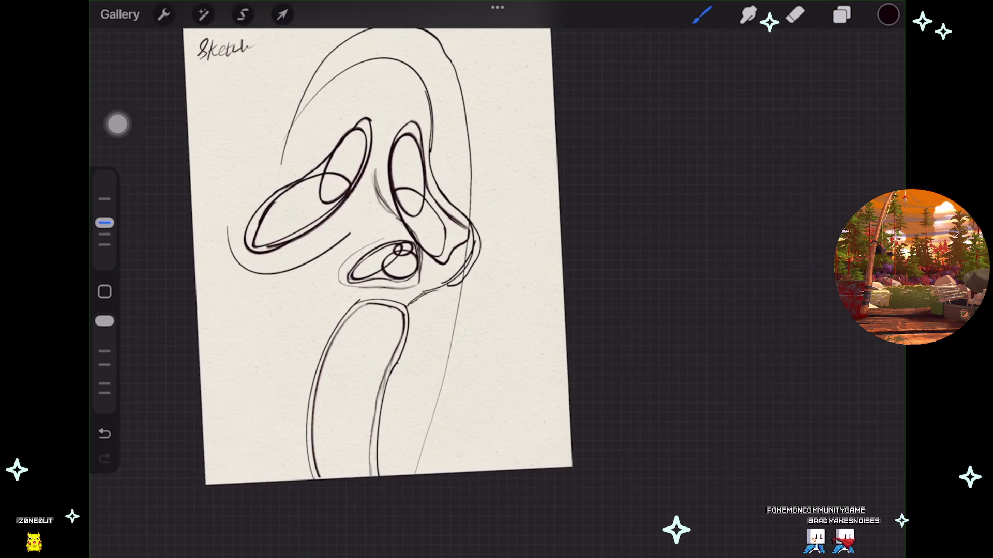
Undo the stray stroke left on the canvas.
{"action": "scroll", "coordinate": [372, 259], "scroll_direction": "down", "scroll_amount": 1}
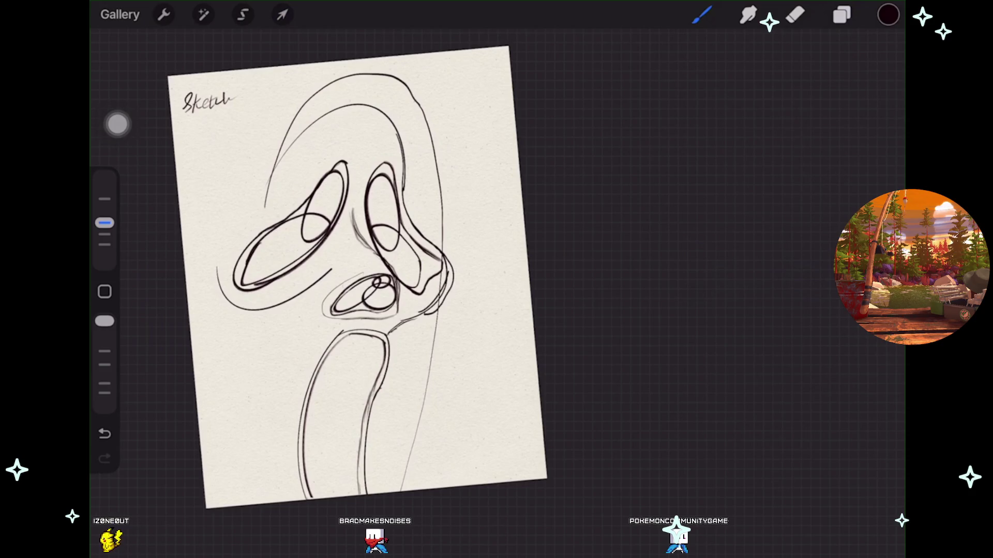
{"action": "scroll", "coordinate": [362, 279], "scroll_direction": "up", "scroll_amount": 3}
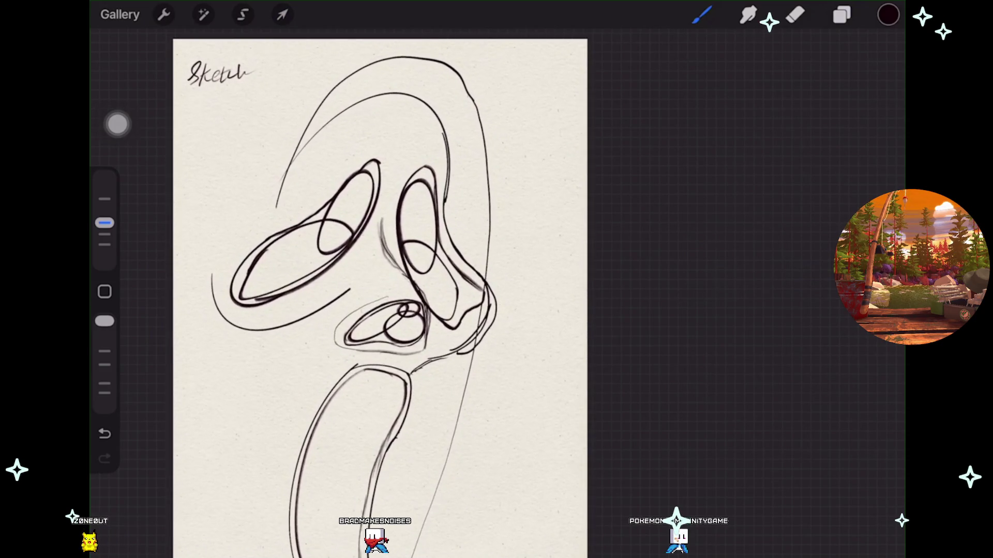
{"action": "key", "text": "ctrl+z"}
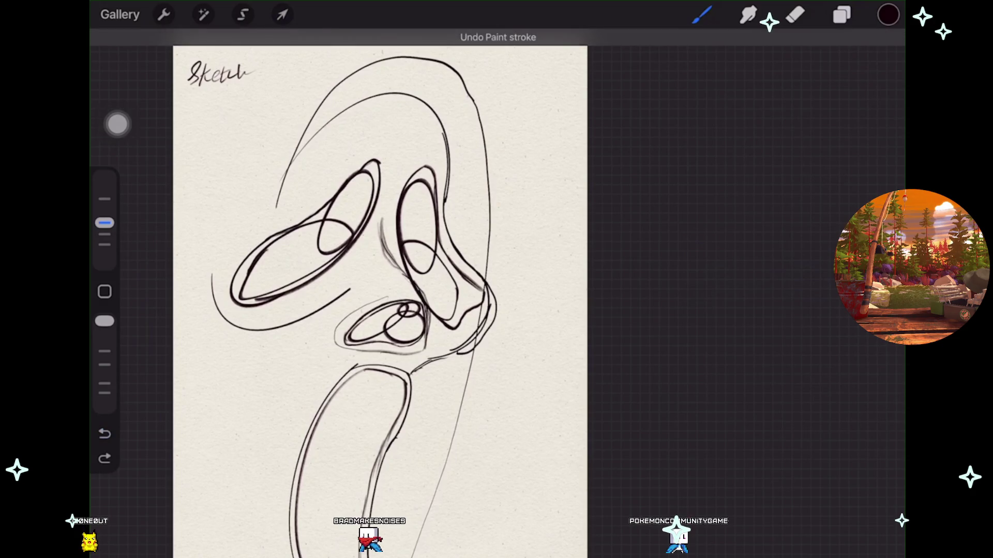
{"action": "scroll", "coordinate": [362, 279], "scroll_direction": "down", "scroll_amount": 2}
Add Layer 10 above Layer 8 and sketch a short inner curve at the hood's top.
{"action": "left_click", "coordinate": [842, 15]}
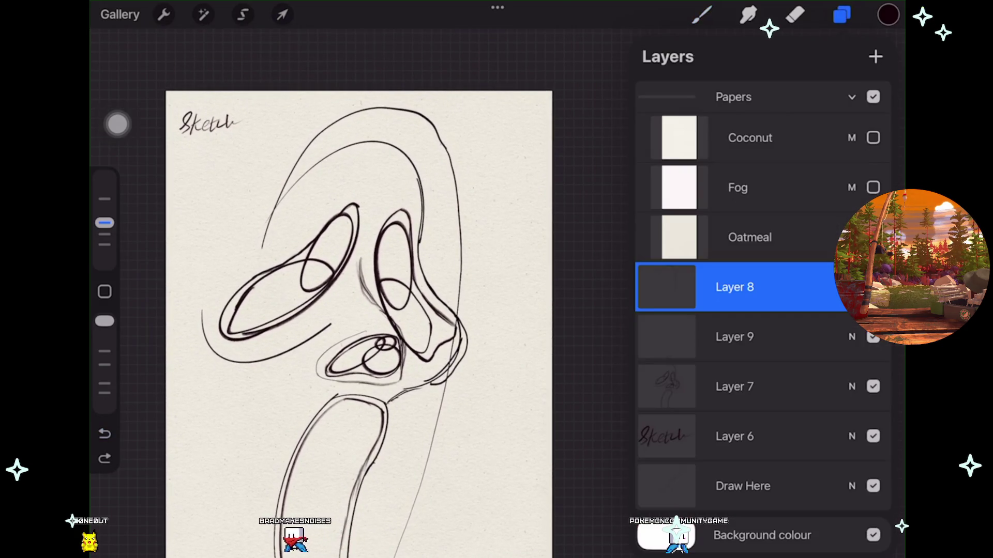
{"action": "left_click", "coordinate": [875, 56]}
{"action": "left_click", "coordinate": [702, 15]}
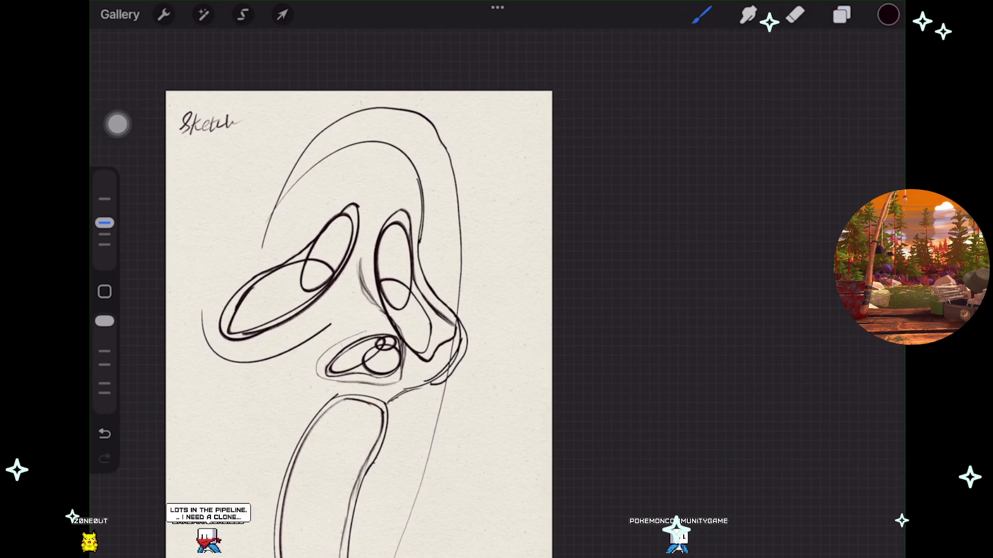
{"action": "scroll", "coordinate": [362, 310], "scroll_direction": "up", "scroll_amount": 2}
{"action": "left_click_drag", "start_coordinate": [412, 88], "coordinate": [449, 105]}
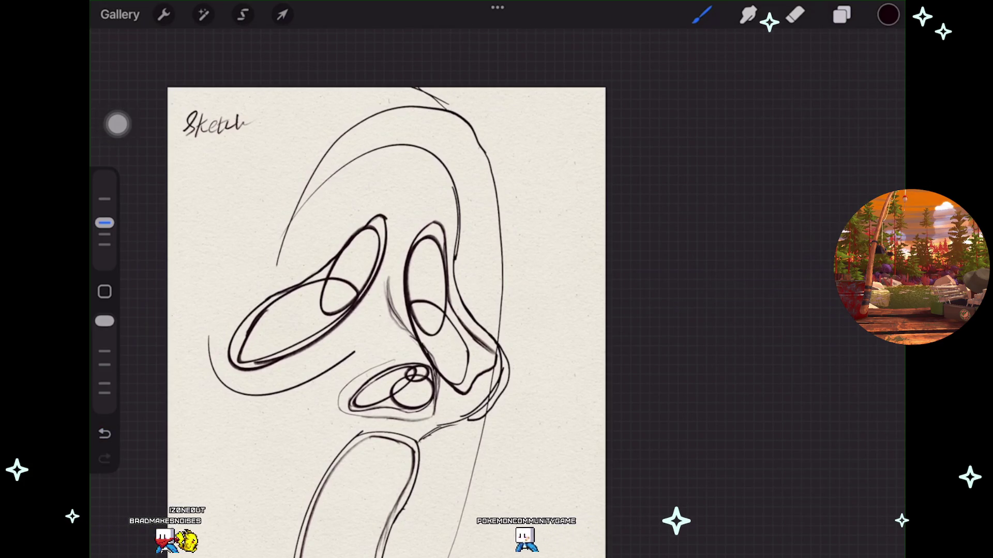
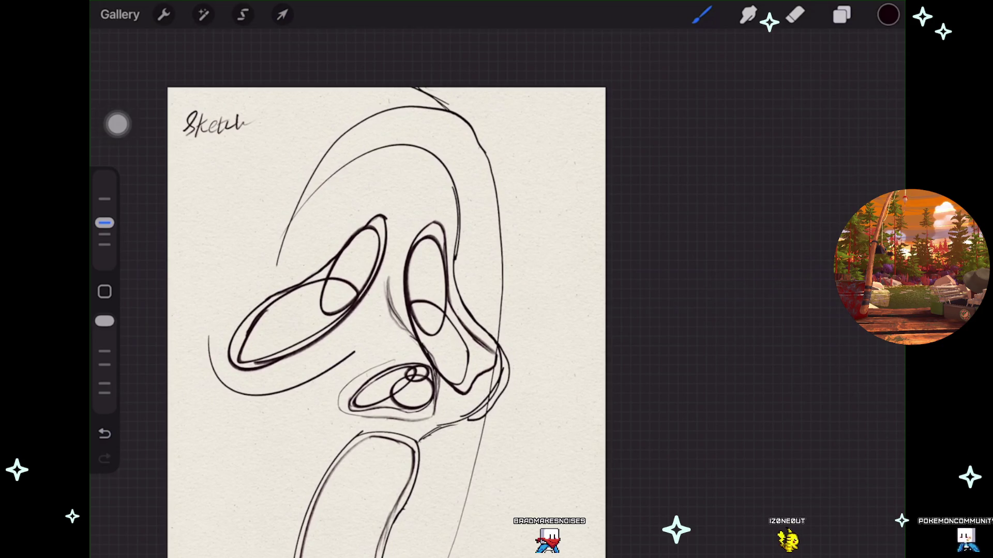
Warp the top of the mask's head outline slightly and commit the change.
{"action": "scroll", "coordinate": [391, 321], "scroll_direction": "up", "scroll_amount": 1}
{"action": "scroll", "coordinate": [391, 320], "scroll_direction": "up", "scroll_amount": 2}
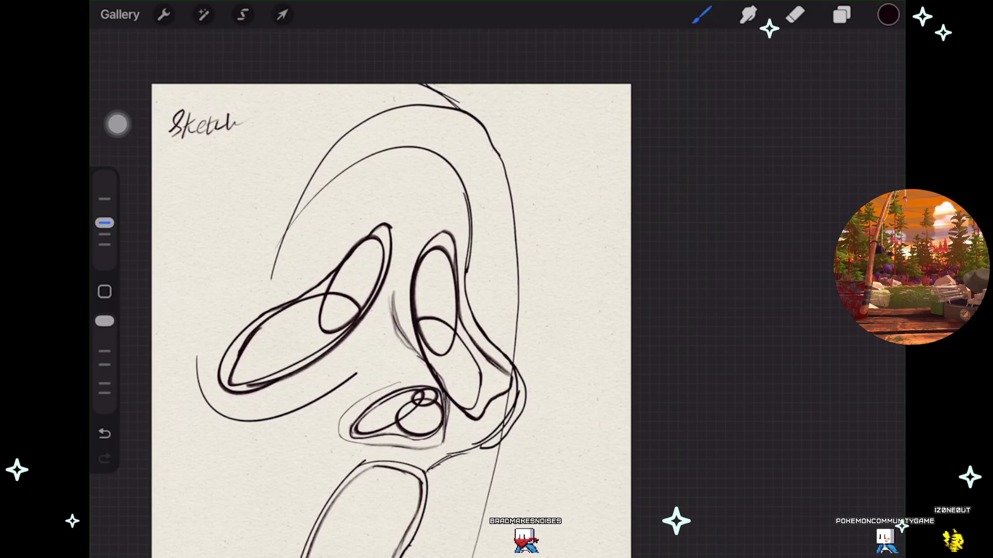
{"action": "left_click", "coordinate": [283, 15]}
{"action": "scroll", "coordinate": [391, 289], "scroll_direction": "up", "scroll_amount": 2}
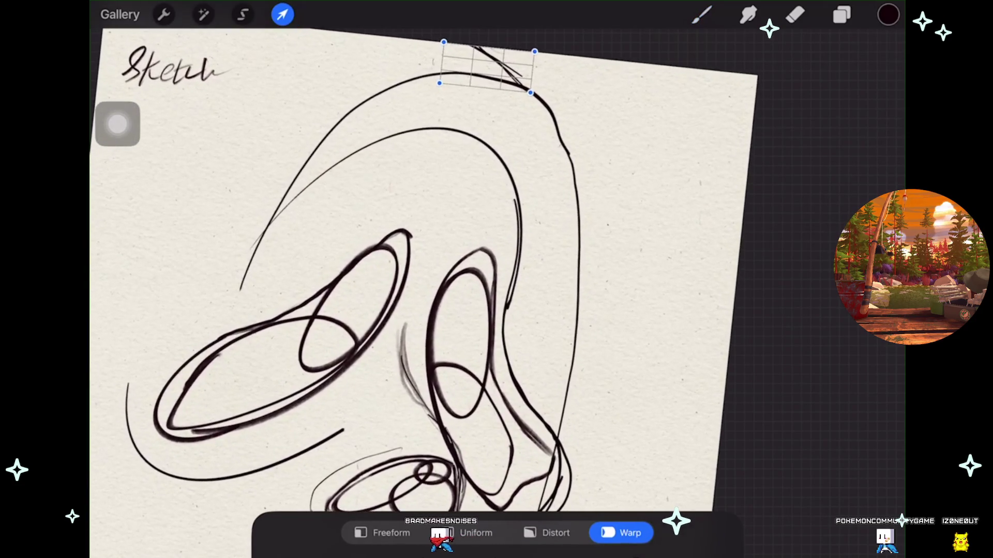
{"action": "left_click_drag", "start_coordinate": [539, 89], "coordinate": [543, 89]}
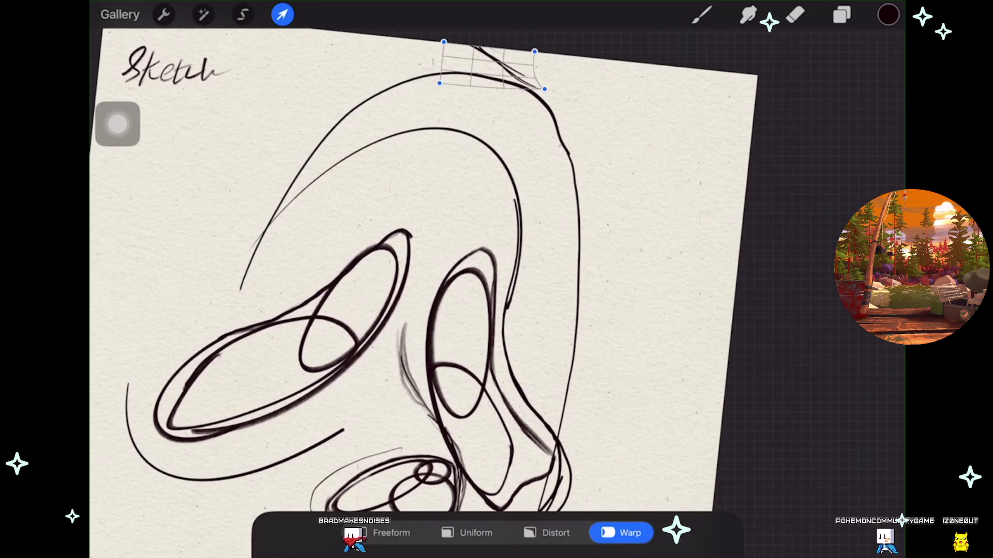
{"action": "left_click", "coordinate": [702, 15]}
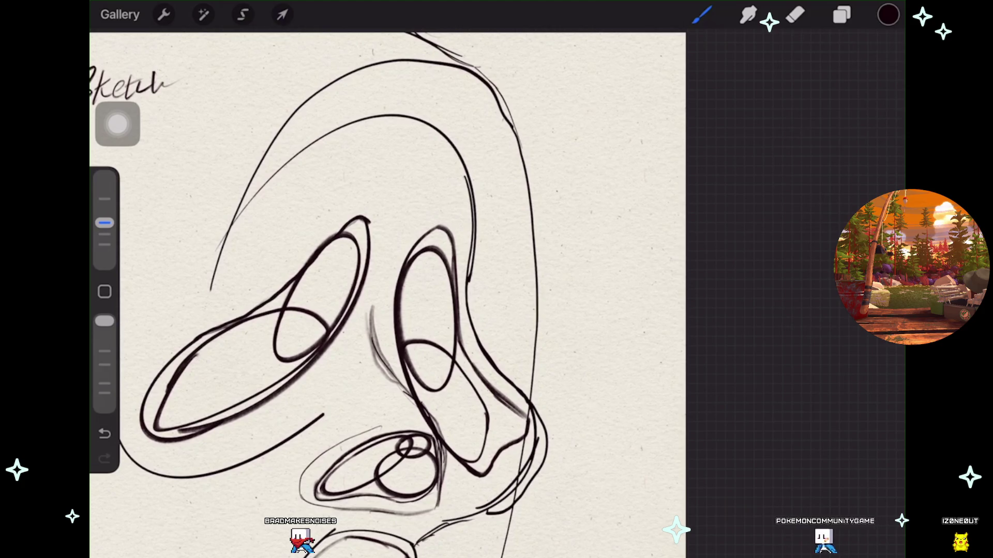
Undo part of the thin stray stroke at the upper right of the head.
{"action": "key", "text": "ctrl+z"}
{"action": "key", "text": "ctrl+z"}
{"action": "key", "text": "ctrl+shift+z"}
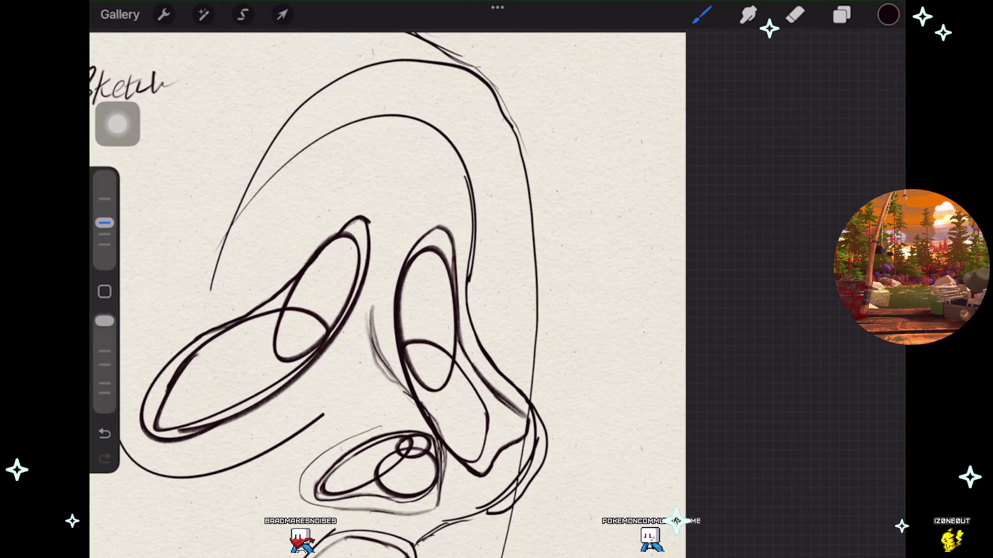
{"action": "scroll", "coordinate": [388, 289], "scroll_direction": "down", "scroll_amount": 2}
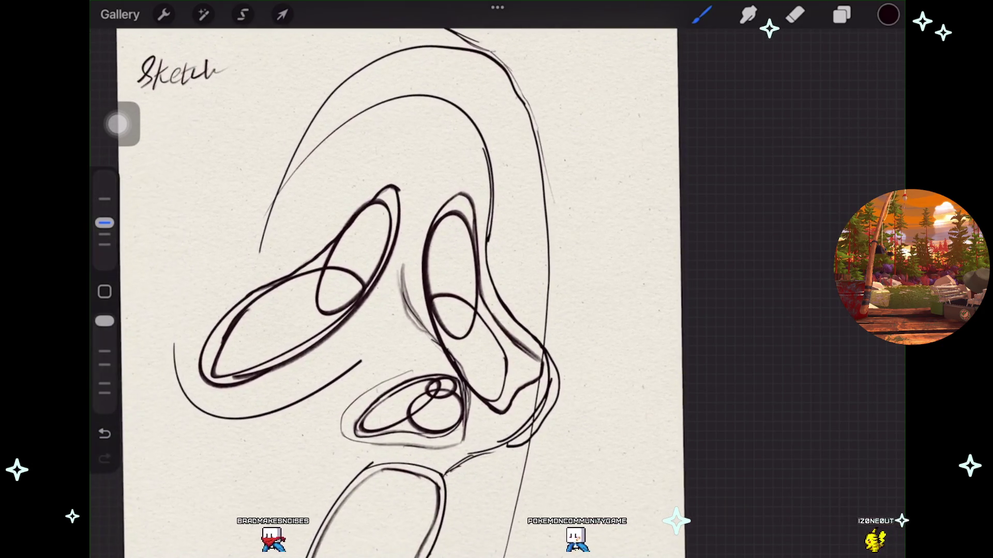
{"action": "key", "text": "ctrl+z"}
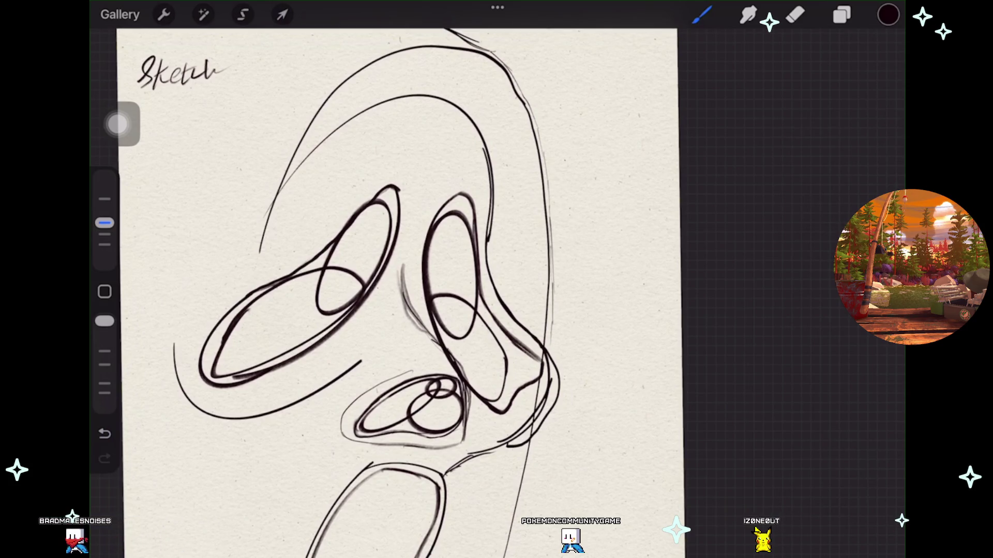
{"action": "left_click_drag", "start_coordinate": [362, 290], "coordinate": [400, 271]}
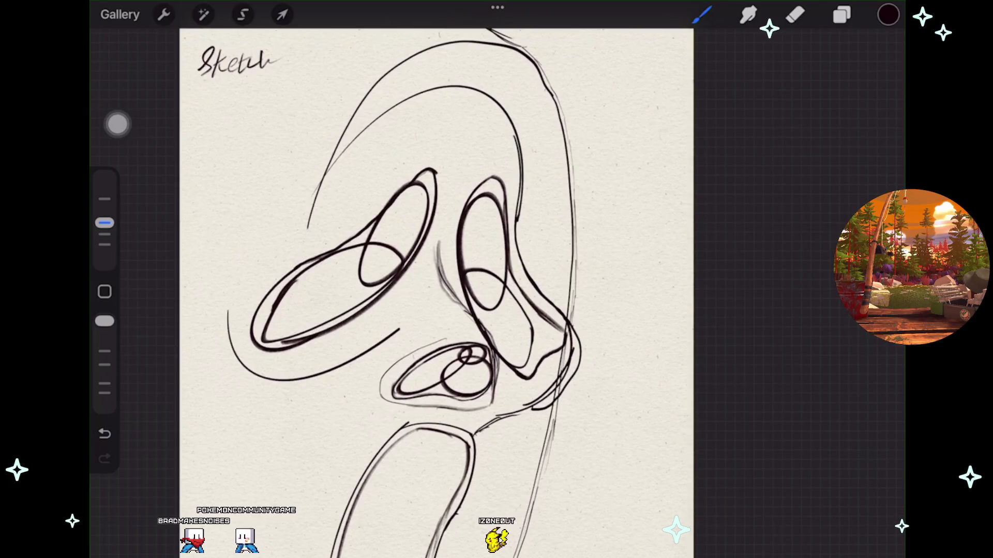
{"action": "scroll", "coordinate": [436, 290], "scroll_direction": "down", "scroll_amount": 3}
{"action": "scroll", "coordinate": [430, 289], "scroll_direction": "up", "scroll_amount": 1}
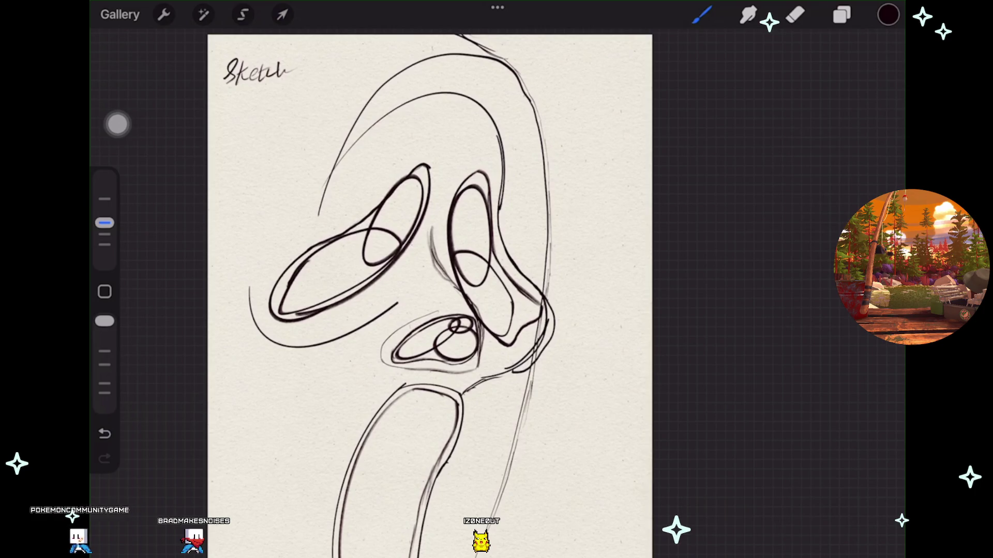
{"action": "left_click", "coordinate": [842, 14]}
Merge Layer 10 down into Layer 8, leaving the sketch's position unchanged.
{"action": "left_click", "coordinate": [873, 287]}
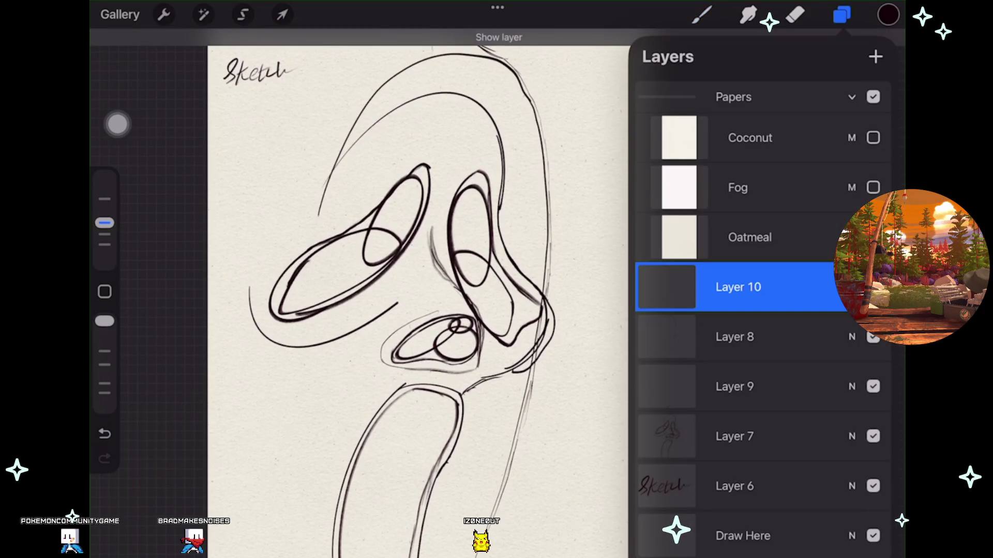
{"action": "left_click_drag", "start_coordinate": [734, 336], "coordinate": [734, 290]}
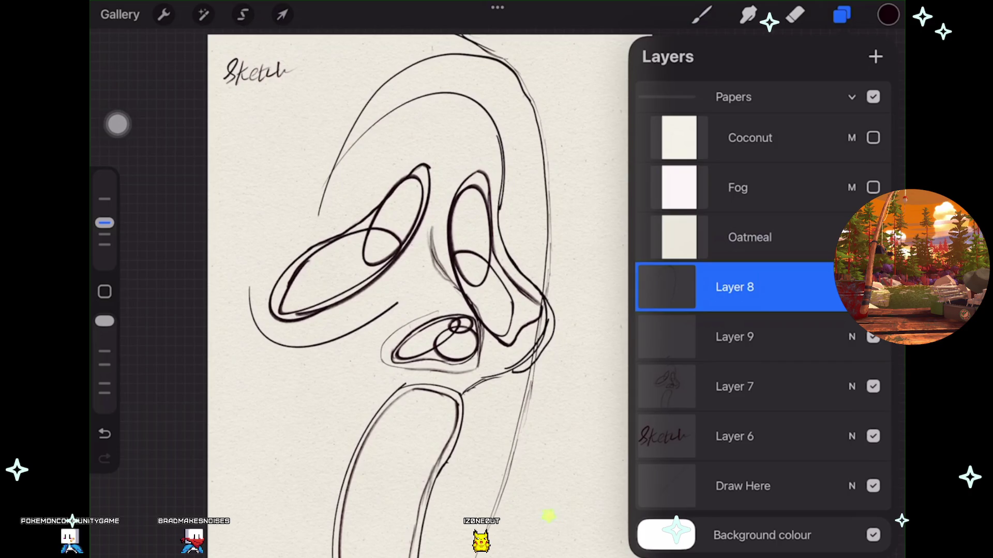
{"action": "left_click", "coordinate": [282, 14]}
{"action": "left_click_drag", "start_coordinate": [429, 311], "coordinate": [406, 256]}
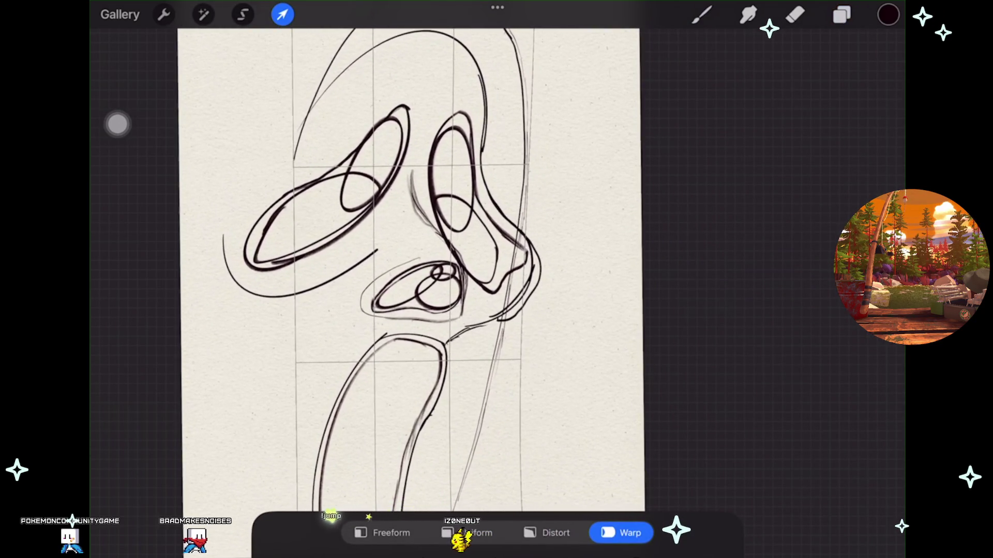
{"action": "key", "text": "ctrl+z"}
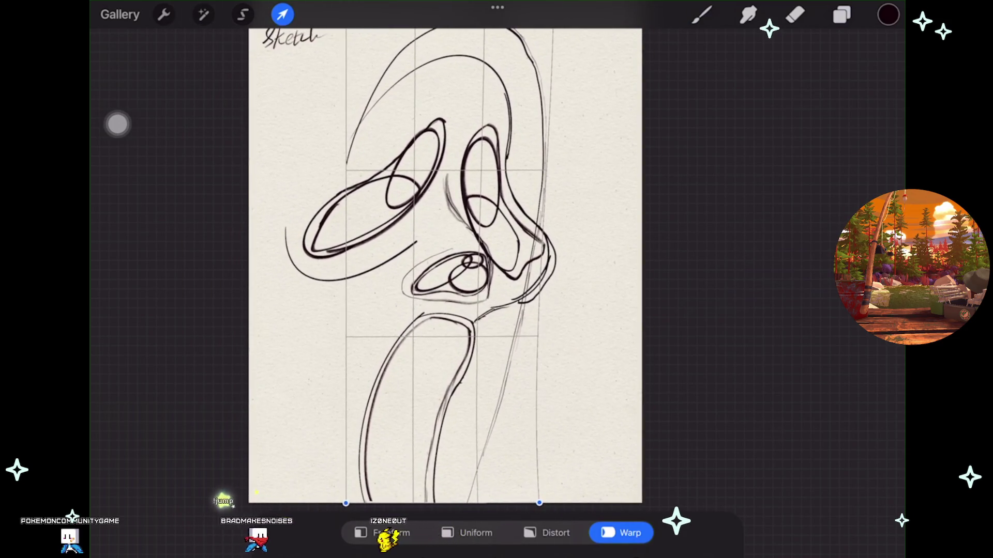
{"action": "left_click", "coordinate": [702, 14]}
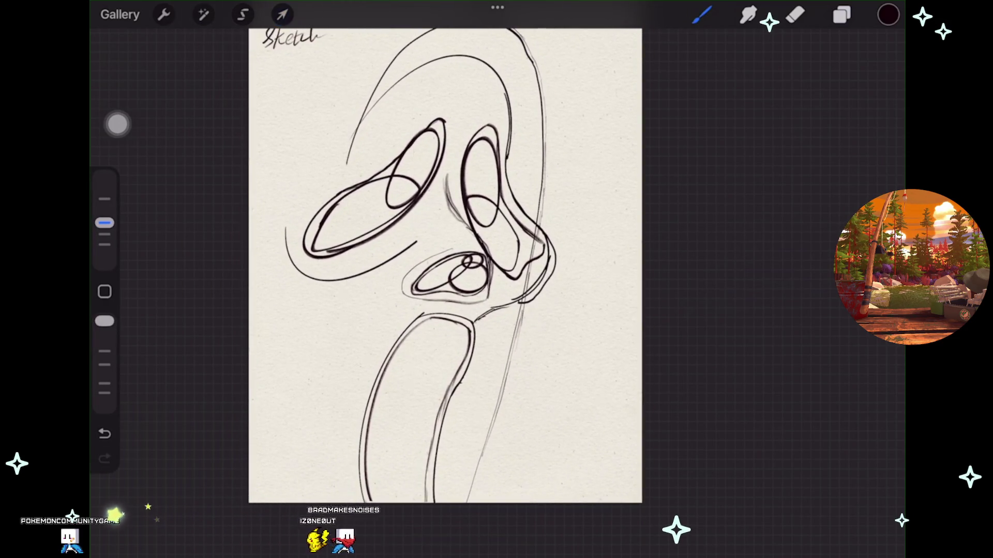
Add a new empty Layer 10 above Layer 8, then make Layer 8 active.
{"action": "left_click", "coordinate": [842, 14]}
{"action": "left_click", "coordinate": [876, 56]}
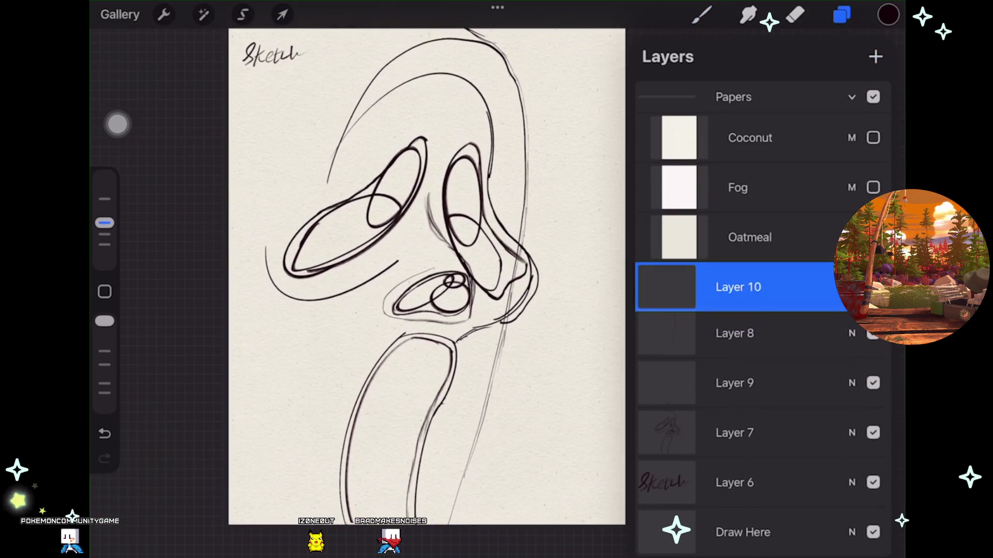
{"action": "left_click", "coordinate": [842, 14]}
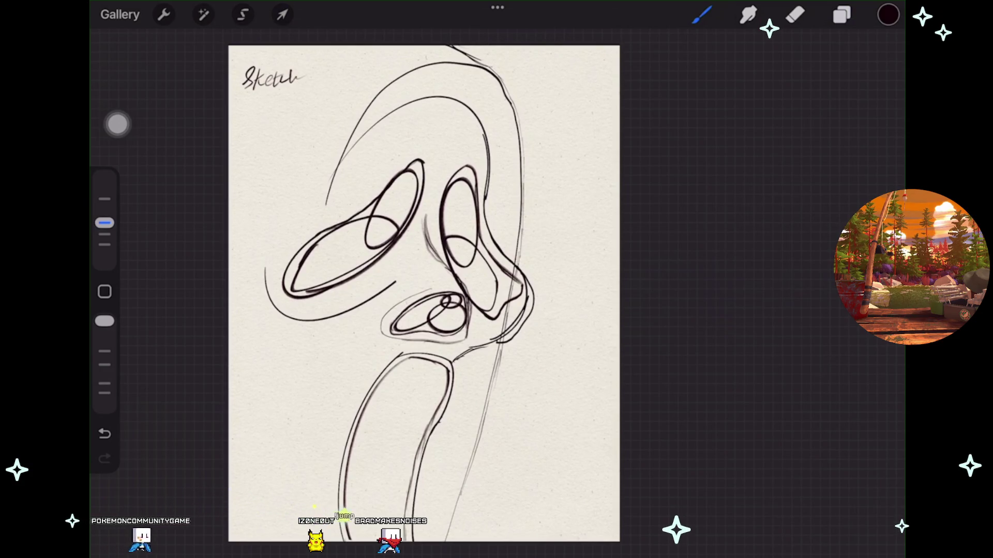
{"action": "left_click", "coordinate": [842, 15]}
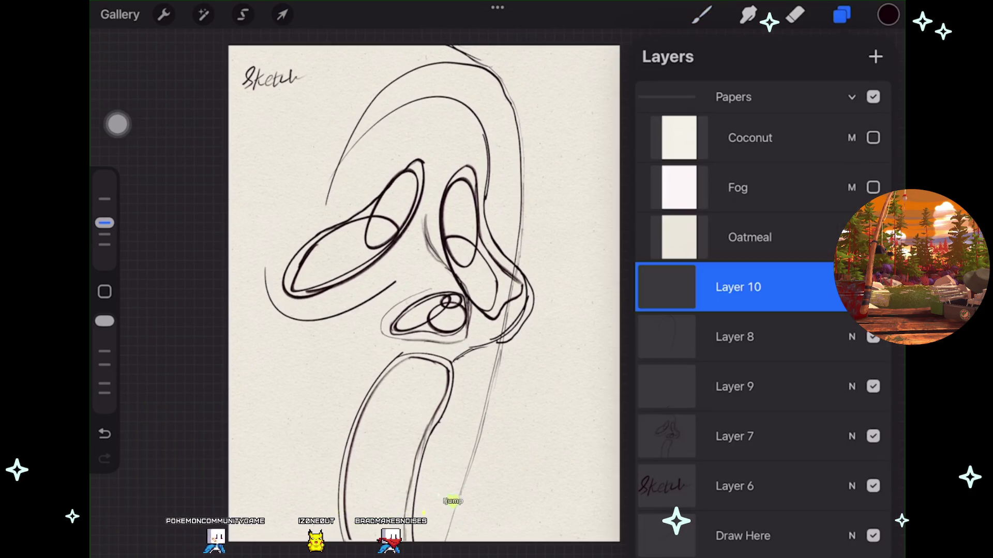
{"action": "left_click", "coordinate": [873, 287]}
{"action": "left_click", "coordinate": [873, 287]}
{"action": "left_click", "coordinate": [734, 436]}
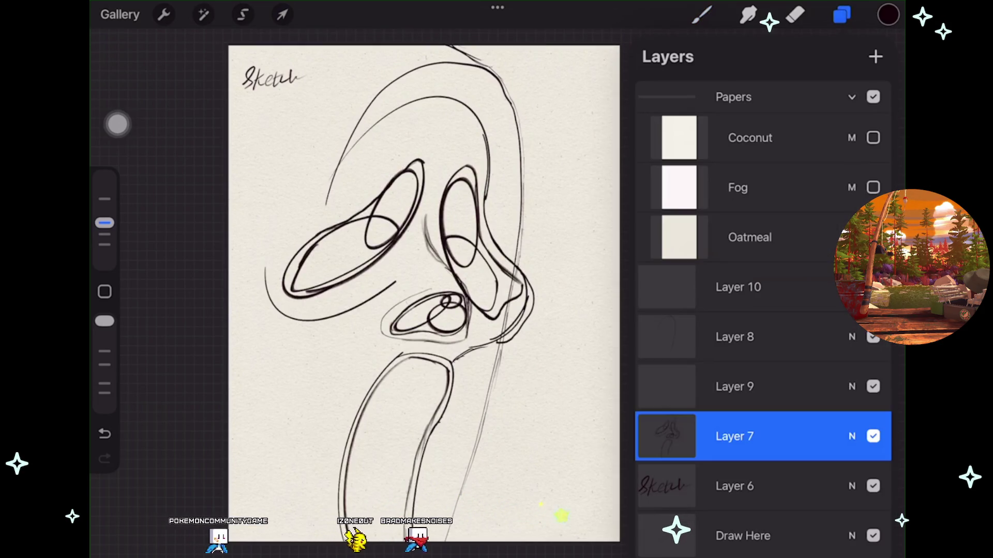
{"action": "left_click", "coordinate": [735, 336]}
{"action": "left_click", "coordinate": [873, 337]}
{"action": "left_click", "coordinate": [873, 337]}
{"action": "left_click", "coordinate": [666, 337]}
{"action": "left_click", "coordinate": [667, 337]}
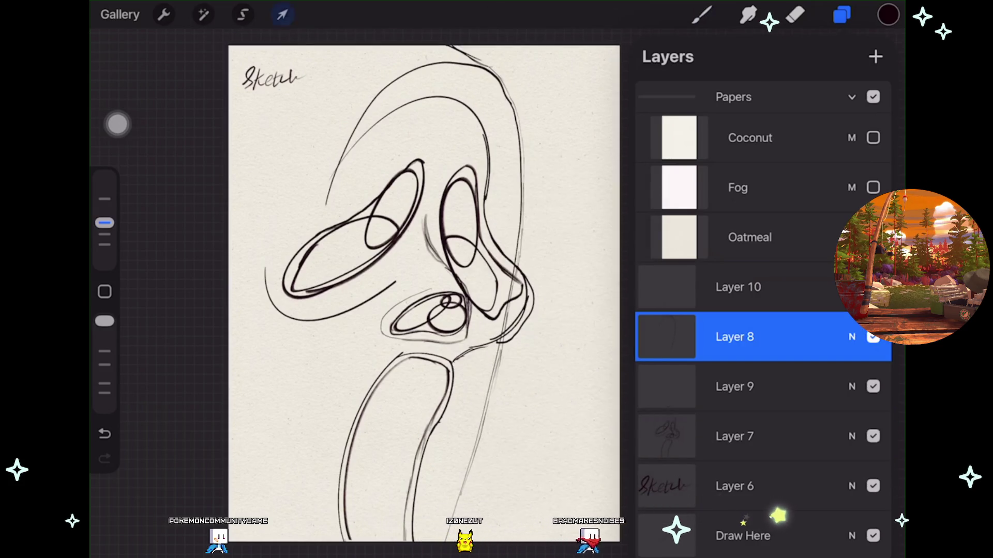
Warp Layer 8 so the upper-left outline bulges further outward.
{"action": "left_click", "coordinate": [282, 15]}
{"action": "left_click_drag", "start_coordinate": [357, 155], "coordinate": [349, 155]}
{"action": "left_click_drag", "start_coordinate": [331, 196], "coordinate": [318, 196]}
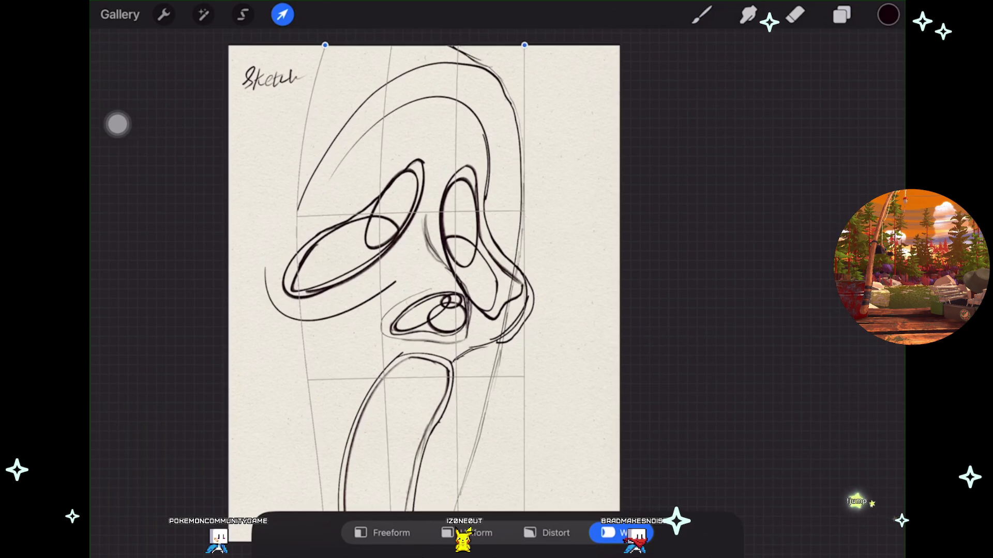
{"action": "left_click", "coordinate": [702, 14]}
{"action": "scroll", "coordinate": [421, 279], "scroll_direction": "down", "scroll_amount": 2}
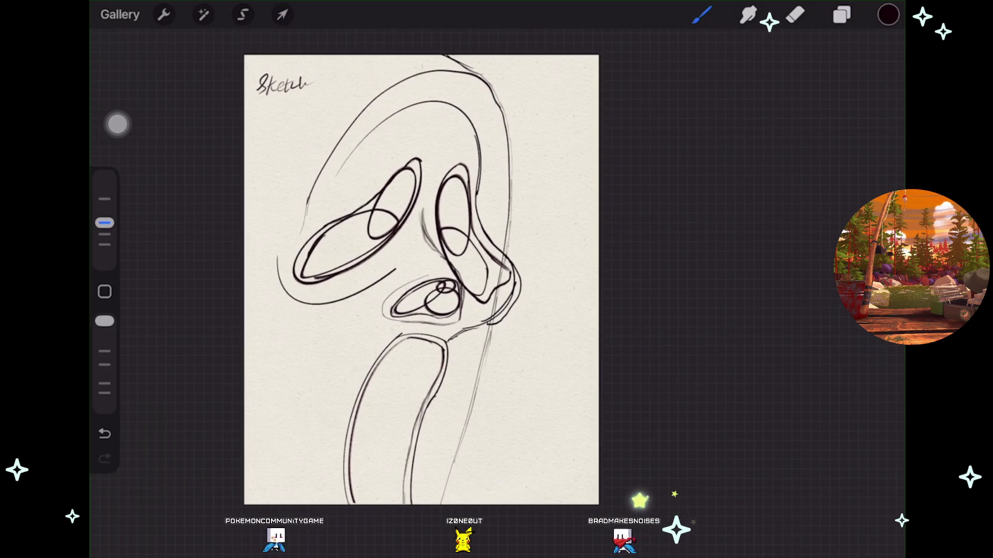
Draw a light outer contour down the mask's left side toward the page bottom.
{"action": "scroll", "coordinate": [421, 279], "scroll_direction": "up", "scroll_amount": 1}
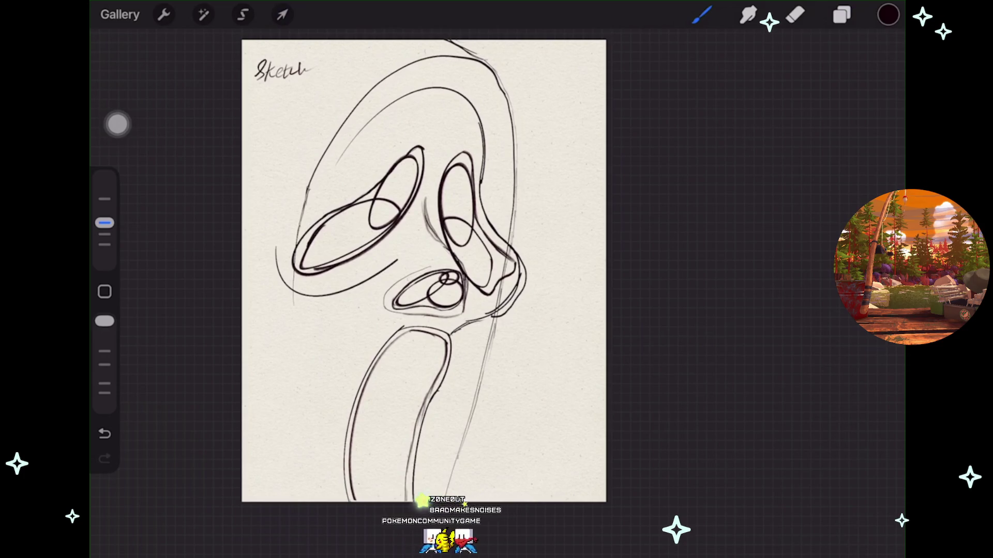
{"action": "scroll", "coordinate": [424, 269], "scroll_direction": "down", "scroll_amount": 1}
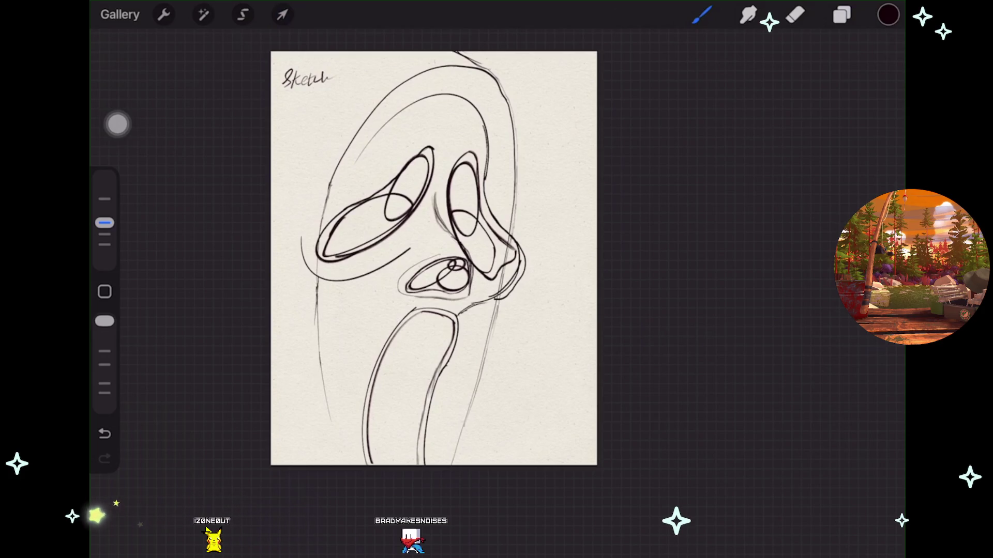
{"action": "scroll", "coordinate": [434, 259], "scroll_direction": "down", "scroll_amount": 1}
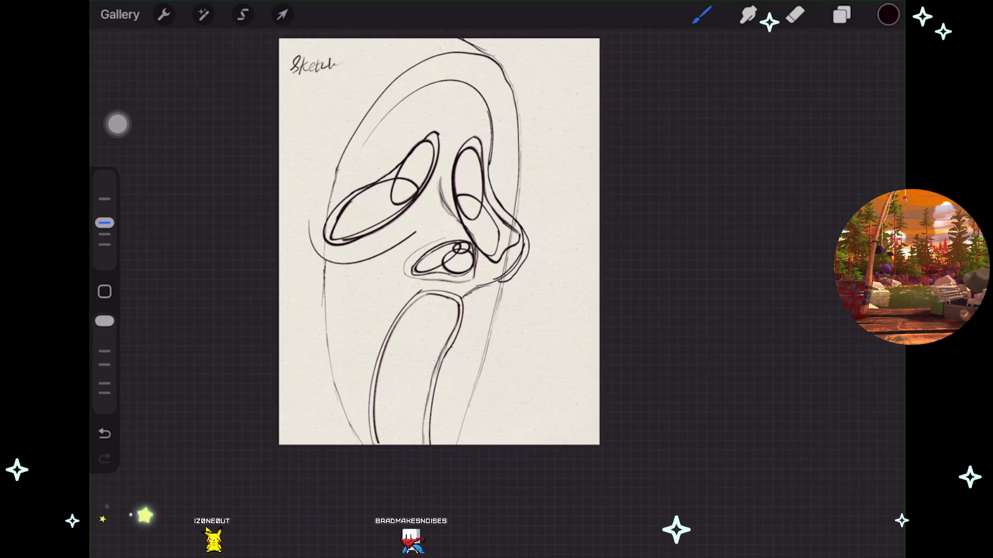
{"action": "scroll", "coordinate": [434, 289], "scroll_direction": "up", "scroll_amount": 2}
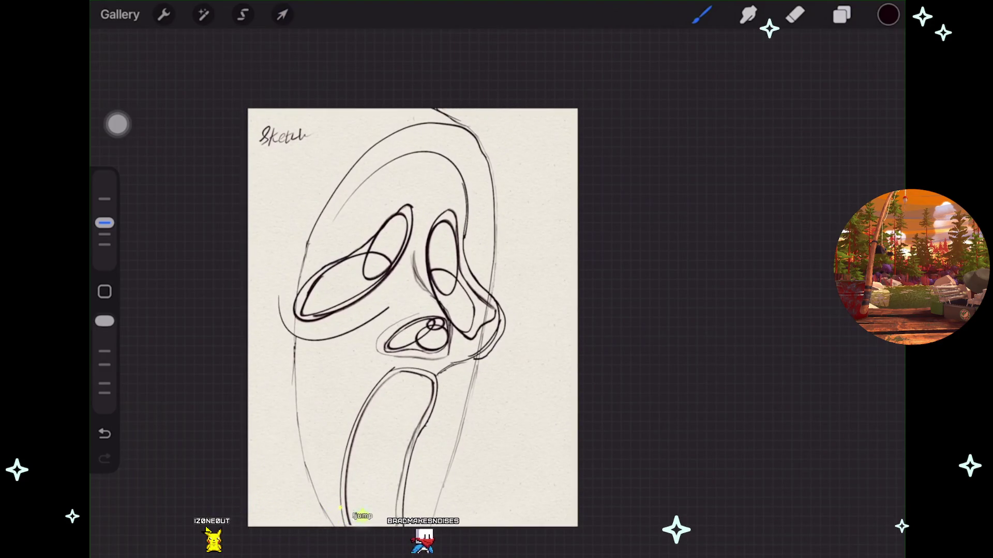
{"action": "scroll", "coordinate": [432, 306], "scroll_direction": "down", "scroll_amount": 2}
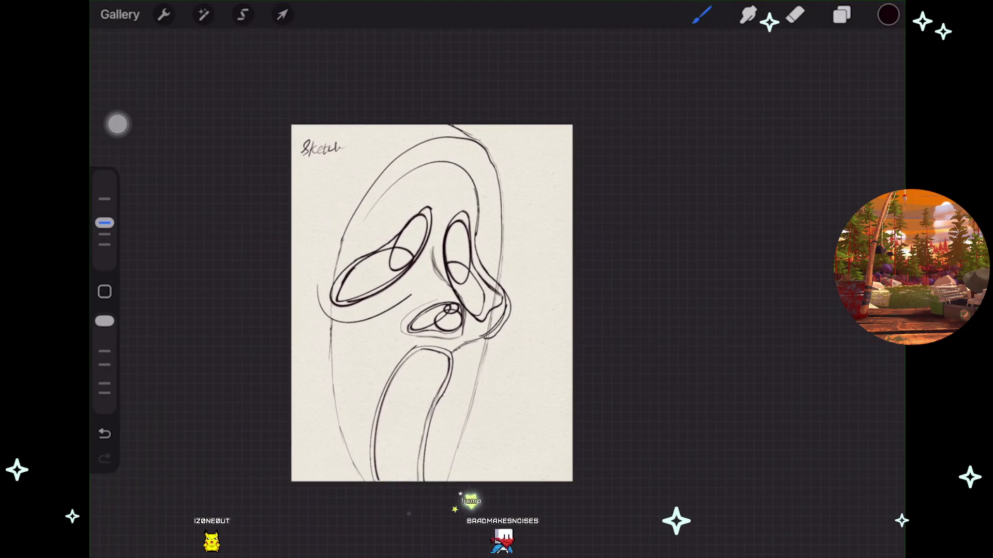
{"action": "scroll", "coordinate": [432, 303], "scroll_direction": "down", "scroll_amount": 1}
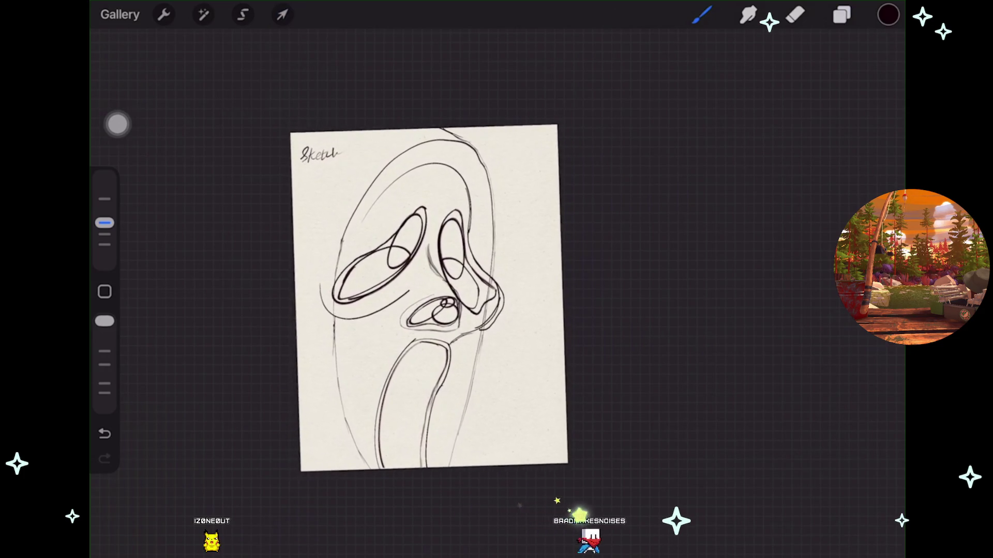
{"action": "scroll", "coordinate": [430, 297], "scroll_direction": "down", "scroll_amount": 1}
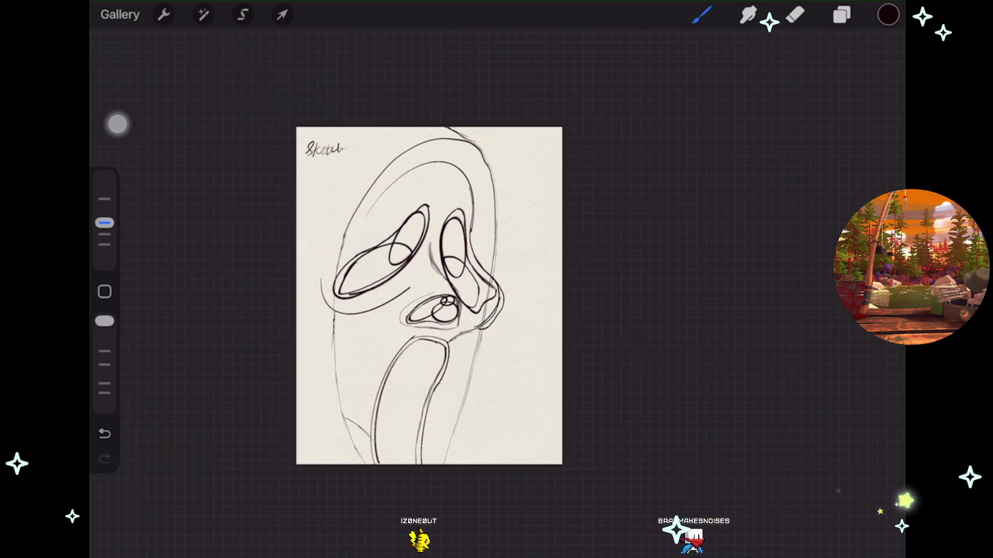
{"action": "scroll", "coordinate": [429, 297], "scroll_direction": "down", "scroll_amount": 1}
{"action": "scroll", "coordinate": [406, 297], "scroll_direction": "up", "scroll_amount": 2}
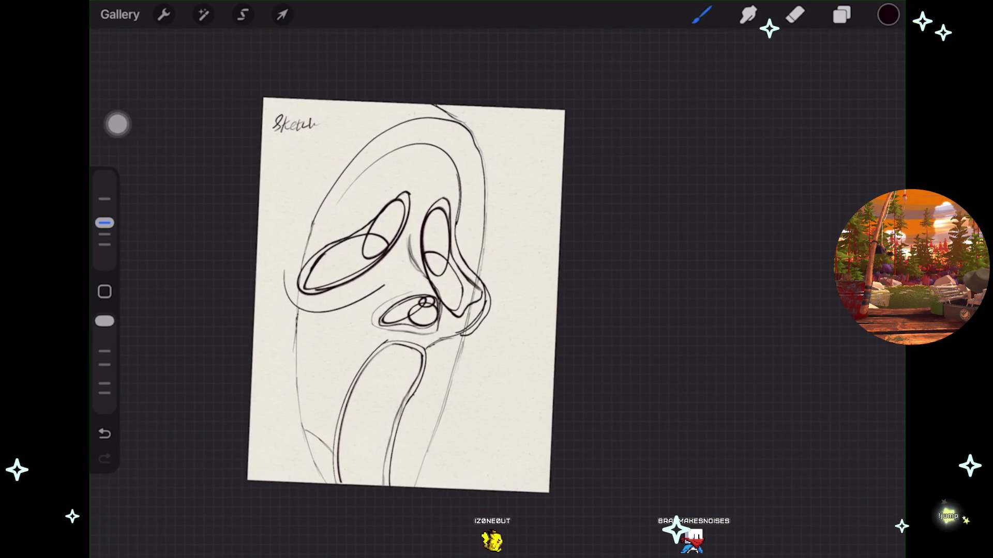
{"action": "left_click", "coordinate": [841, 14]}
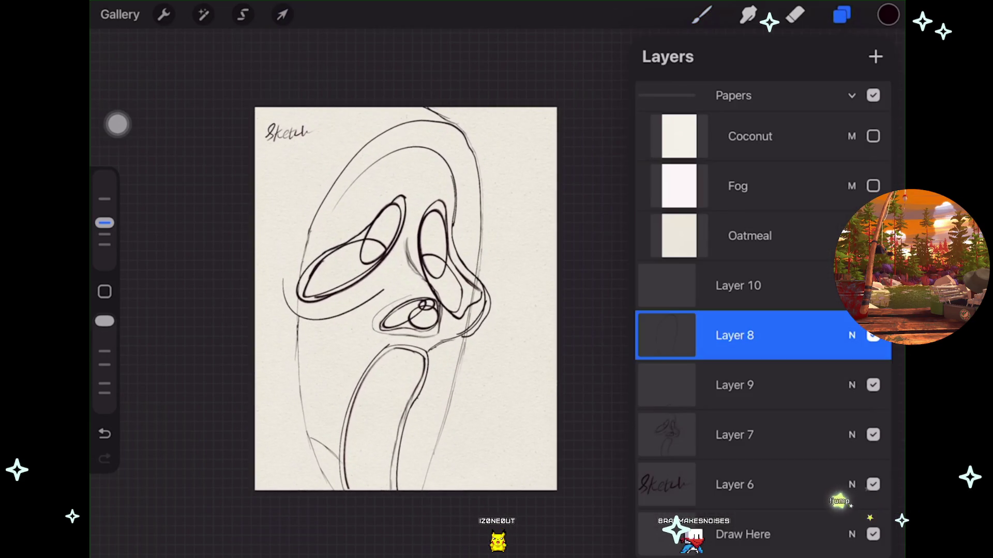
Distort Layer 7's mask sketch to narrow its sides and stretch it slightly downward.
{"action": "left_click", "coordinate": [872, 435]}
{"action": "left_click", "coordinate": [735, 435]}
{"action": "left_click", "coordinate": [282, 14]}
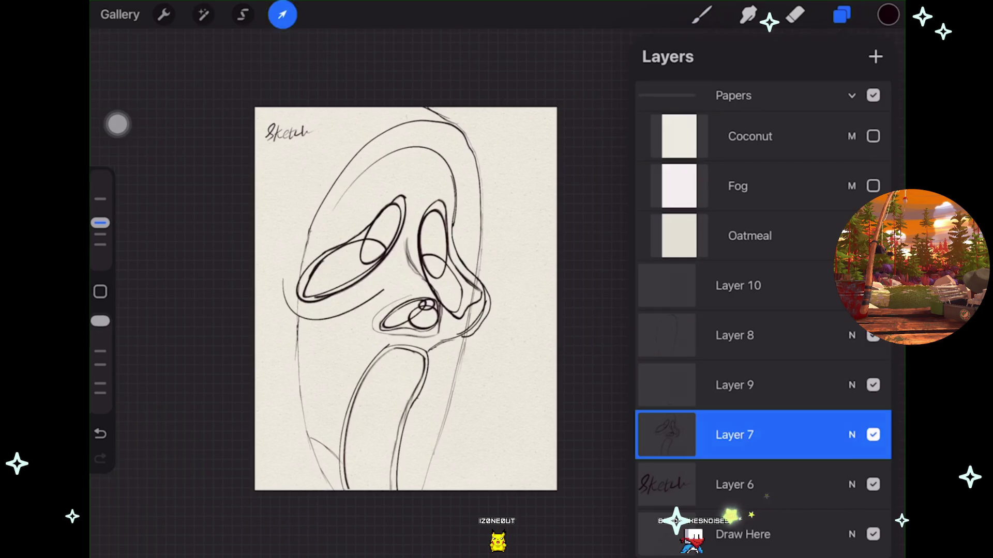
{"action": "left_click", "coordinate": [547, 533]}
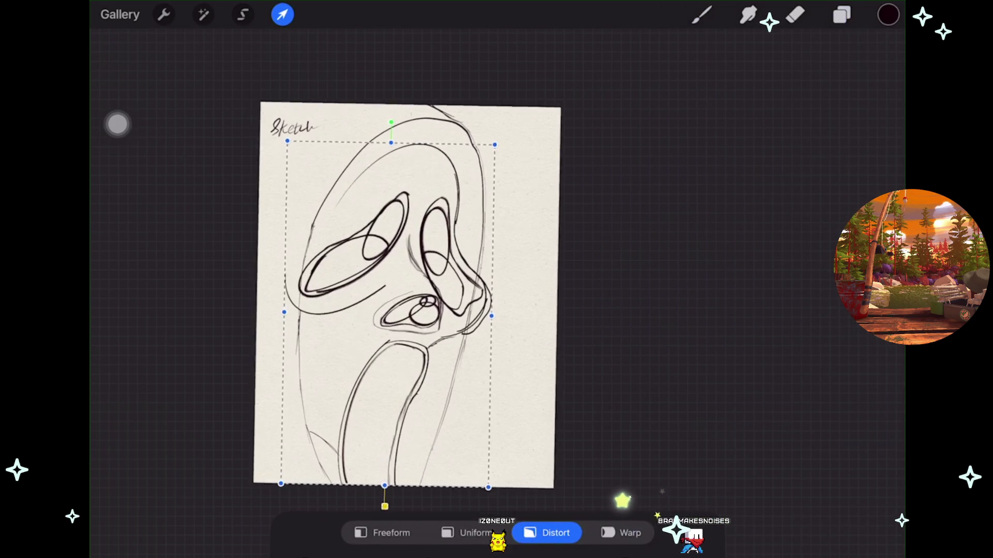
{"action": "scroll", "coordinate": [413, 285], "scroll_direction": "down", "scroll_amount": 2}
{"action": "left_click_drag", "start_coordinate": [508, 292], "coordinate": [506, 289]}
{"action": "left_click_drag", "start_coordinate": [301, 292], "coordinate": [317, 291]}
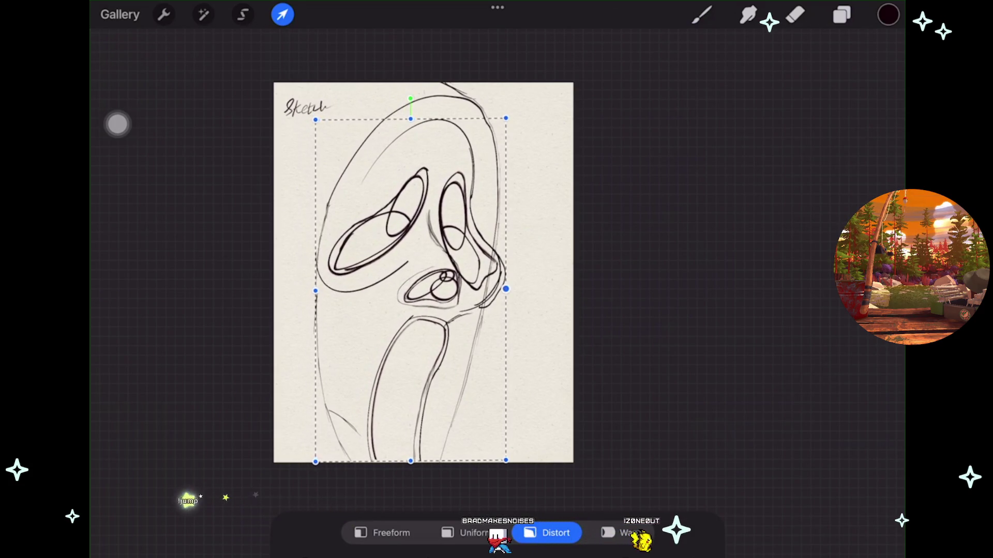
{"action": "left_click_drag", "start_coordinate": [506, 289], "coordinate": [507, 292]}
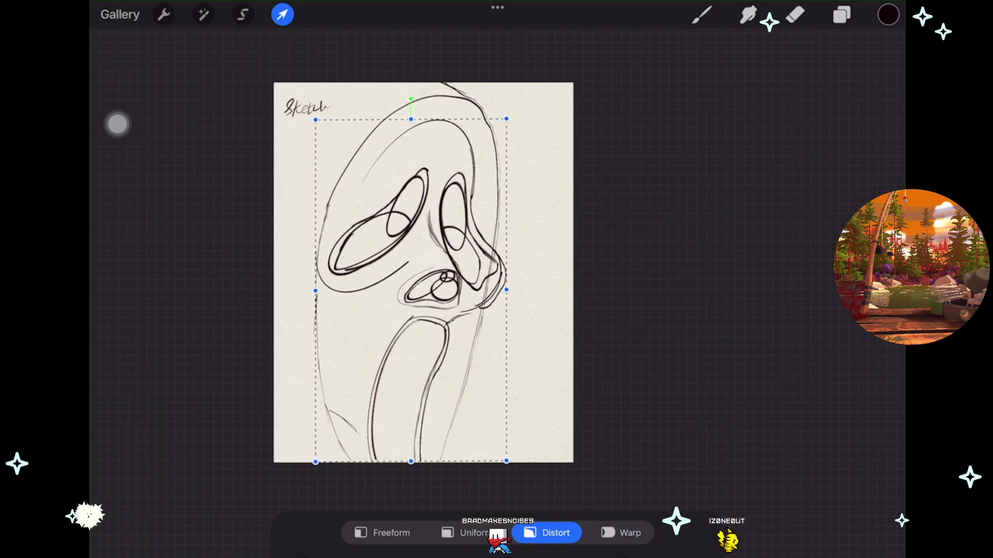
{"action": "left_click_drag", "start_coordinate": [410, 461], "coordinate": [411, 464]}
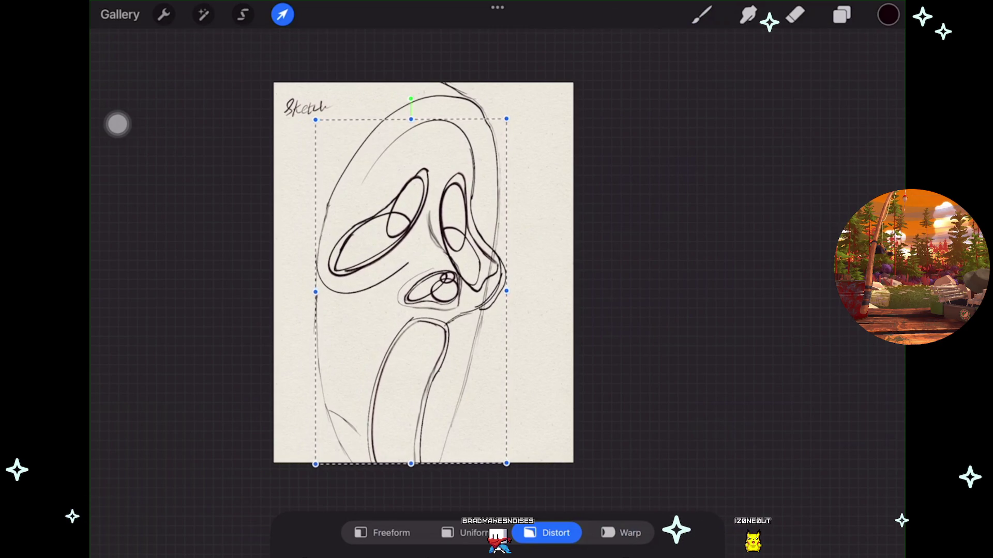
{"action": "left_click", "coordinate": [702, 15]}
Preview the sketch layer's opacity and undo the stray stroke at the left edge.
{"action": "left_click", "coordinate": [842, 15]}
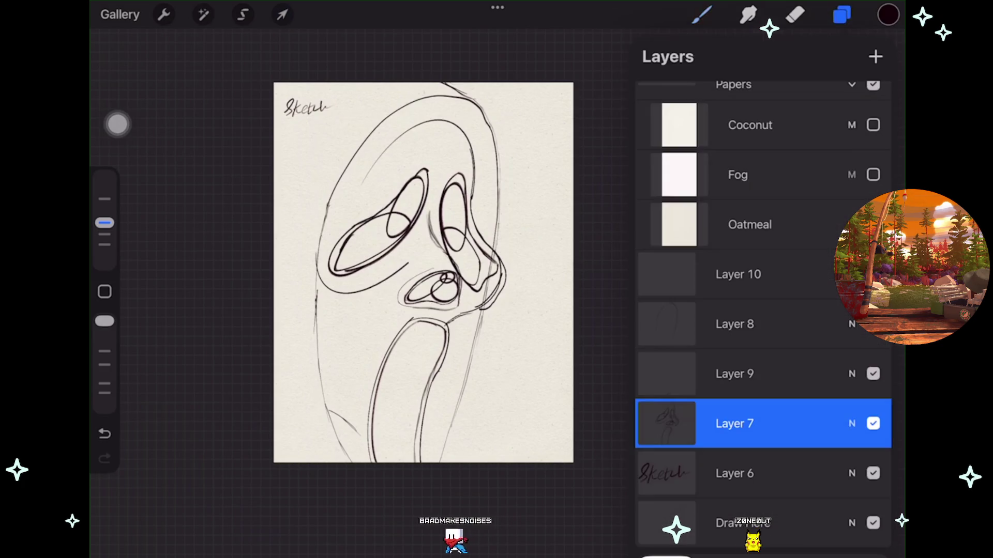
{"action": "left_click", "coordinate": [852, 424]}
{"action": "mouse_move", "coordinate": [880, 312]}
{"action": "left_mouse_down"}
{"action": "mouse_move", "coordinate": [764, 312]}
{"action": "mouse_move", "coordinate": [874, 312]}
{"action": "left_mouse_up"}
{"action": "left_click_drag", "start_coordinate": [290, 279], "coordinate": [275, 299]}
{"action": "left_click", "coordinate": [842, 15]}
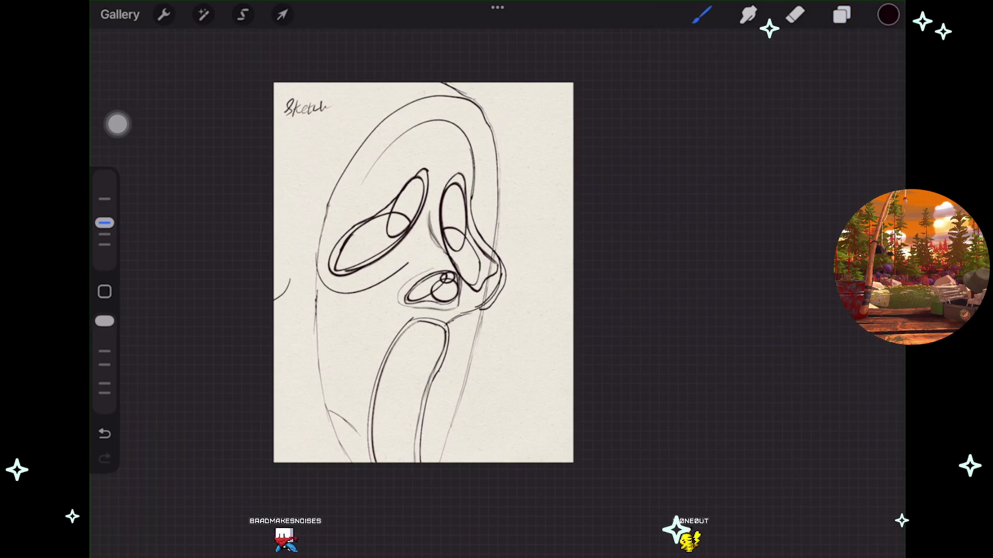
{"action": "key", "text": "ctrl+z"}
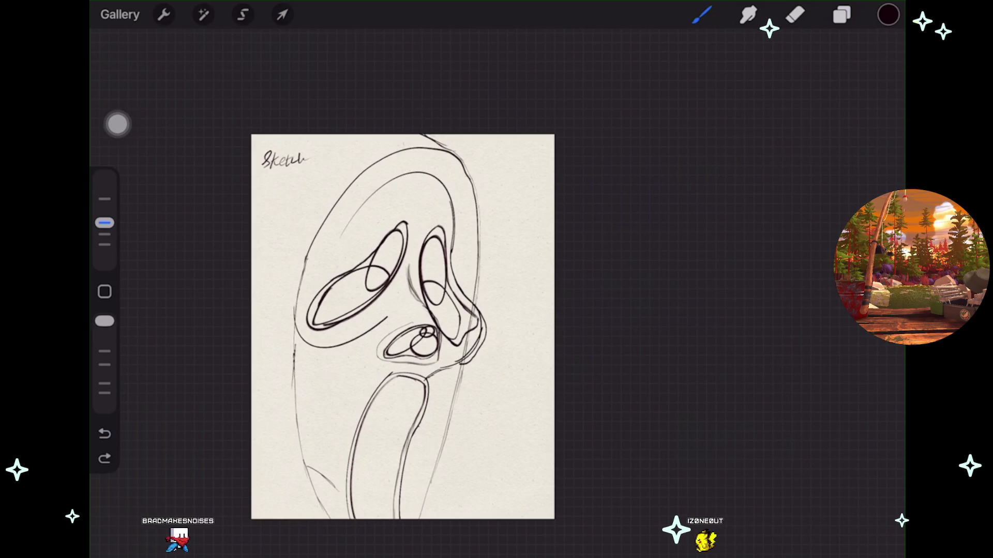
Remove the accidental curved stroke at the canvas's left edge.
{"action": "scroll", "coordinate": [411, 325], "scroll_direction": "up", "scroll_amount": 2}
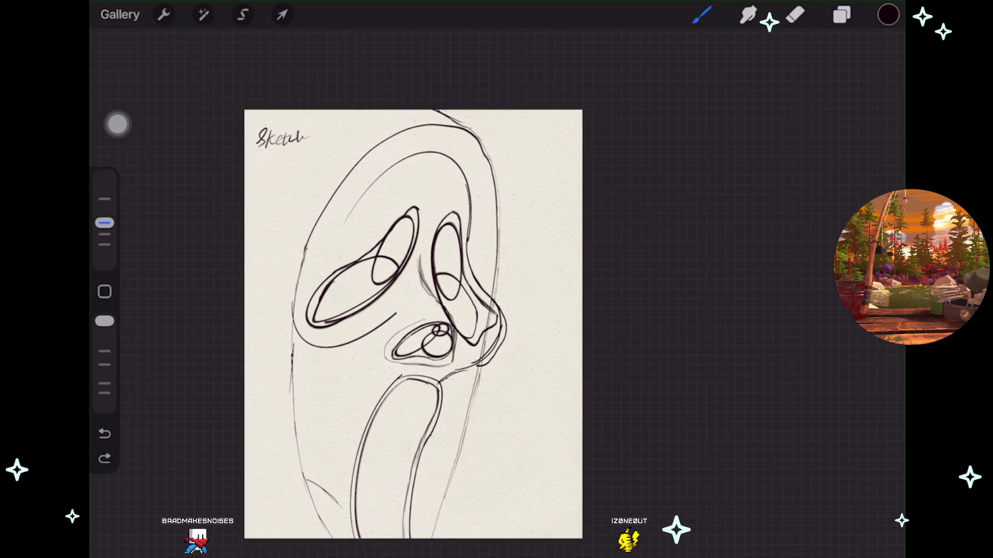
Add a new Layer 11 directly above Layer 6, the Sketch label layer.
{"action": "left_click", "coordinate": [795, 15]}
{"action": "left_click", "coordinate": [841, 15]}
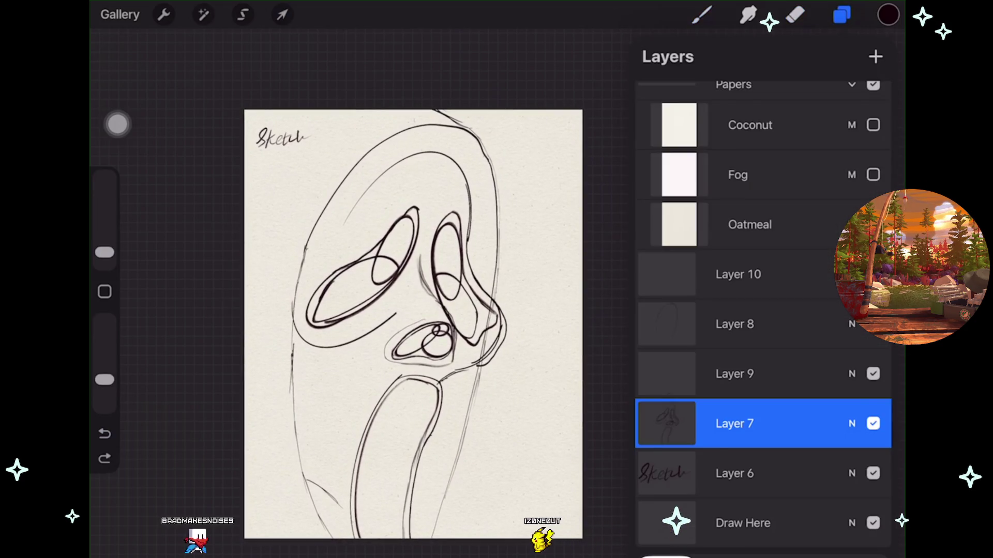
{"action": "left_click", "coordinate": [735, 473]}
{"action": "left_click", "coordinate": [875, 56]}
Pick a dark muted blue-grey painting colour using the Harmony picker.
{"action": "left_click", "coordinate": [888, 15]}
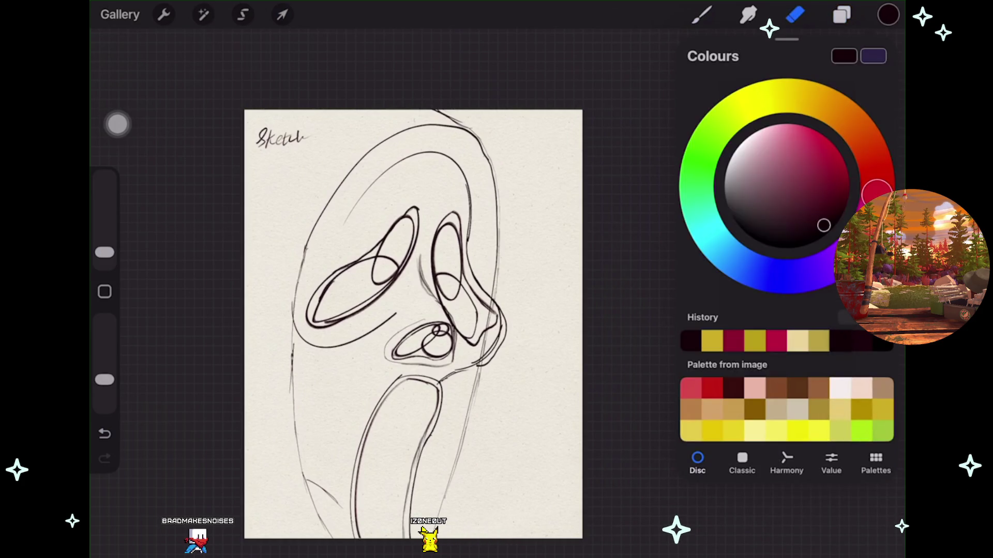
{"action": "left_click", "coordinate": [818, 233]}
{"action": "left_click_drag", "start_coordinate": [105, 253], "coordinate": [105, 223]}
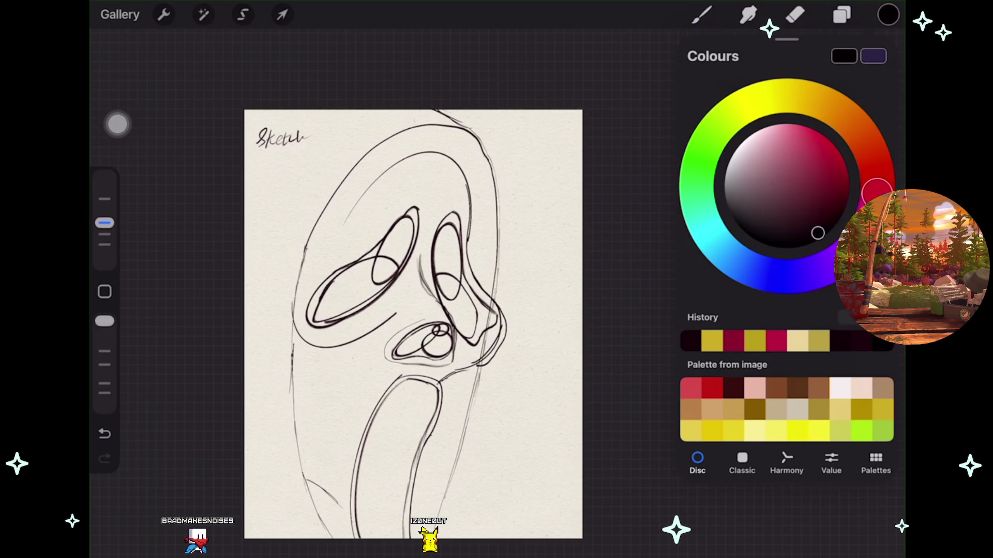
{"action": "left_click", "coordinate": [786, 462]}
{"action": "mouse_move", "coordinate": [691, 294]}
{"action": "left_mouse_down"}
{"action": "mouse_move", "coordinate": [760, 294]}
{"action": "mouse_move", "coordinate": [730, 294]}
{"action": "left_mouse_up"}
{"action": "mouse_move", "coordinate": [859, 187]}
{"action": "left_mouse_down"}
{"action": "mouse_move", "coordinate": [731, 197]}
{"action": "mouse_move", "coordinate": [738, 206]}
{"action": "mouse_move", "coordinate": [768, 192]}
{"action": "left_mouse_up"}
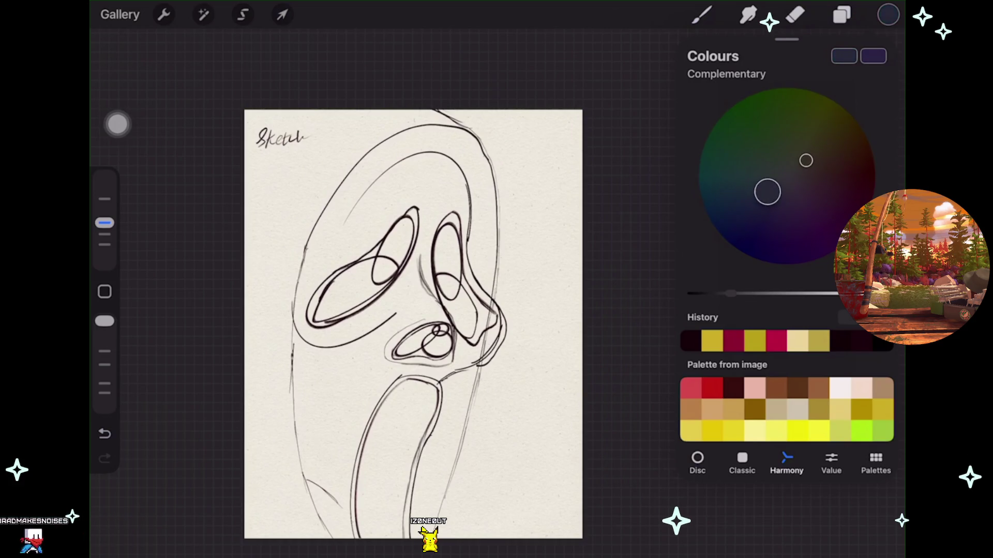
{"action": "left_click_drag", "start_coordinate": [730, 294], "coordinate": [738, 294]}
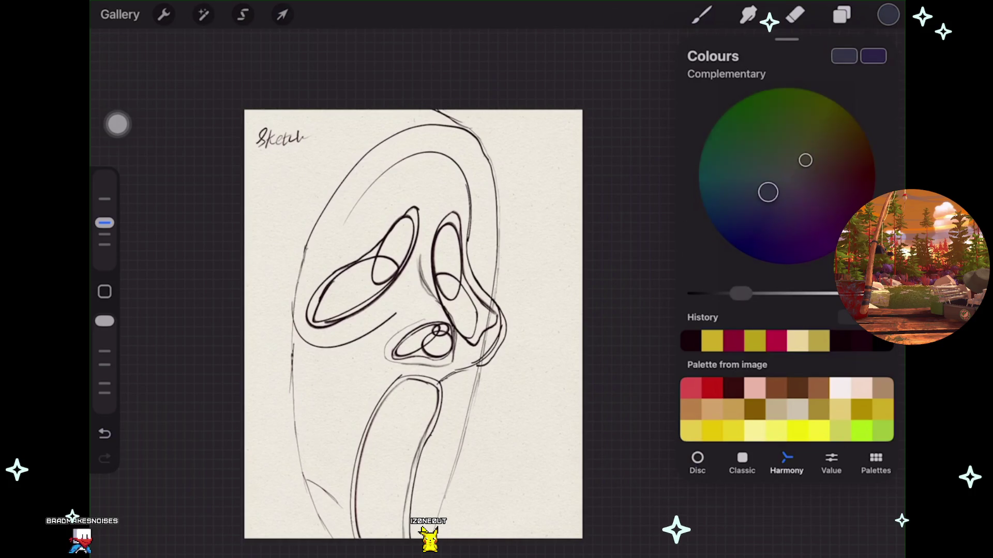
Choose the Soft Airbrush brush, test it on Layer 11, and adjust its size.
{"action": "left_click", "coordinate": [702, 15]}
{"action": "scroll", "coordinate": [760, 310], "scroll_direction": "down", "scroll_amount": 5}
{"action": "scroll", "coordinate": [760, 310], "scroll_direction": "up", "scroll_amount": 2}
{"action": "left_click", "coordinate": [761, 108]}
{"action": "left_click", "coordinate": [760, 171]}
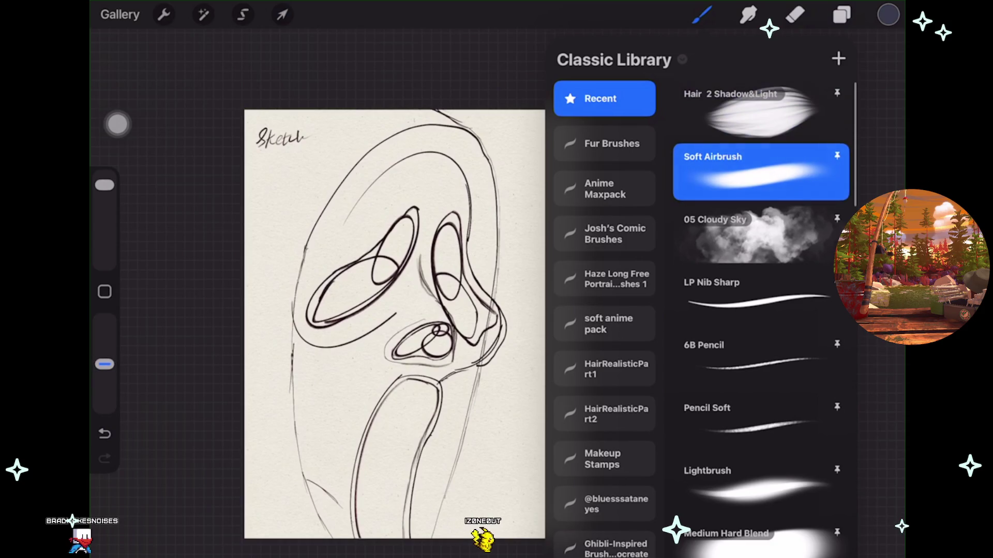
{"action": "left_click", "coordinate": [702, 15]}
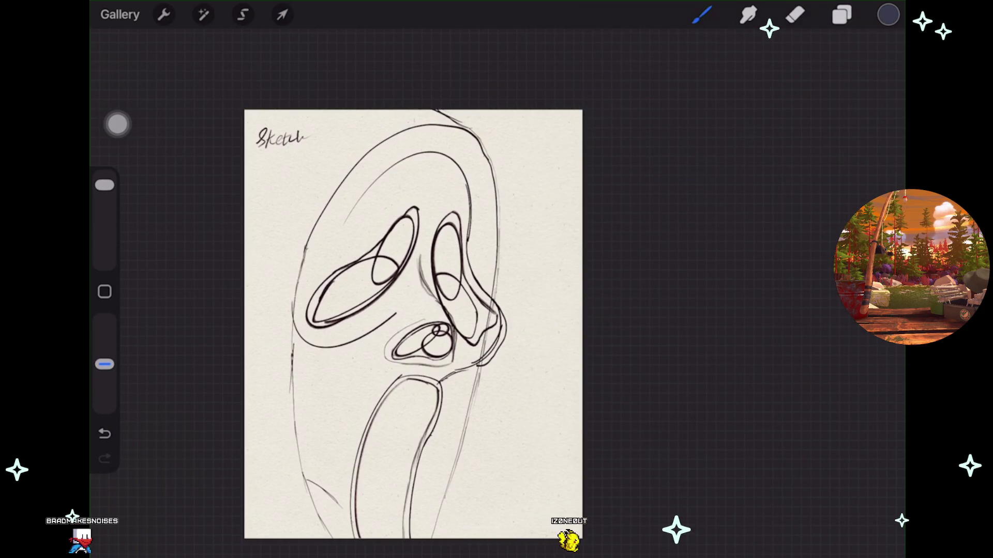
{"action": "left_click", "coordinate": [842, 15]}
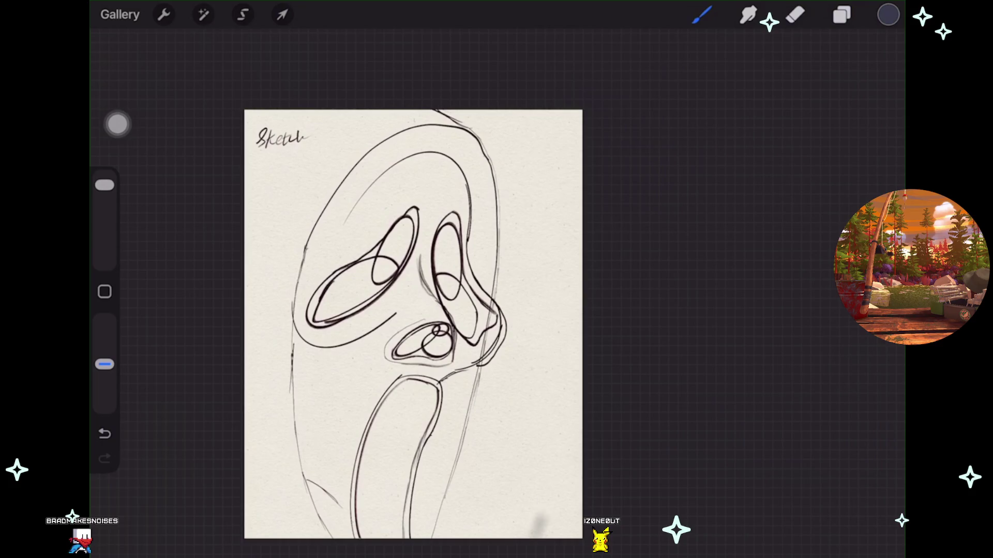
{"action": "left_click_drag", "start_coordinate": [569, 444], "coordinate": [548, 533]}
{"action": "key", "text": "ctrl+z"}
{"action": "left_click_drag", "start_coordinate": [105, 184], "coordinate": [105, 177]}
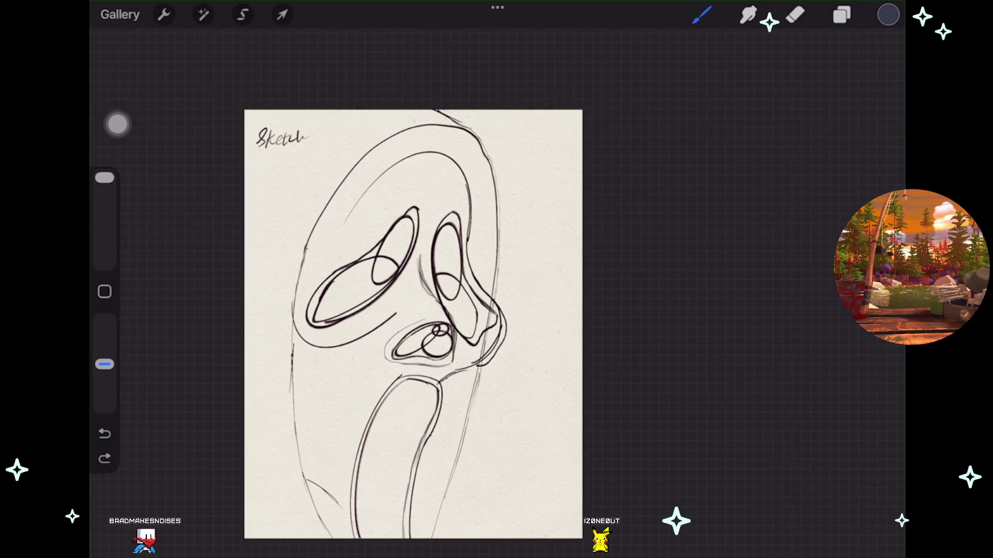
Set airbrush opacity to 100% and brighten the blue-grey after undoing test strokes.
{"action": "left_click_drag", "start_coordinate": [105, 364], "coordinate": [104, 321]}
{"action": "mouse_move", "coordinate": [574, 533]}
{"action": "left_mouse_down"}
{"action": "mouse_move", "coordinate": [569, 408]}
{"action": "mouse_move", "coordinate": [553, 497]}
{"action": "left_mouse_up"}
{"action": "key", "text": "ctrl+z"}
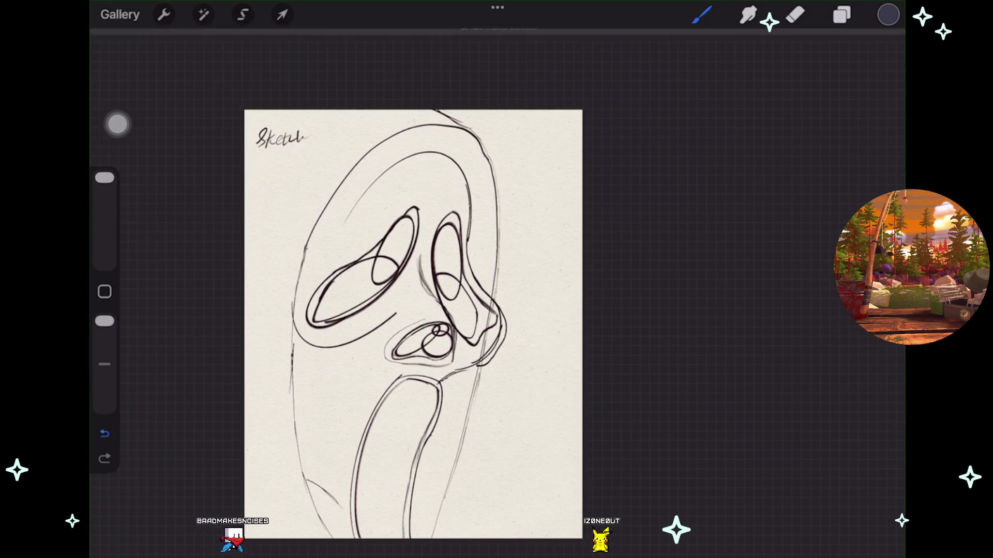
{"action": "left_click", "coordinate": [889, 14]}
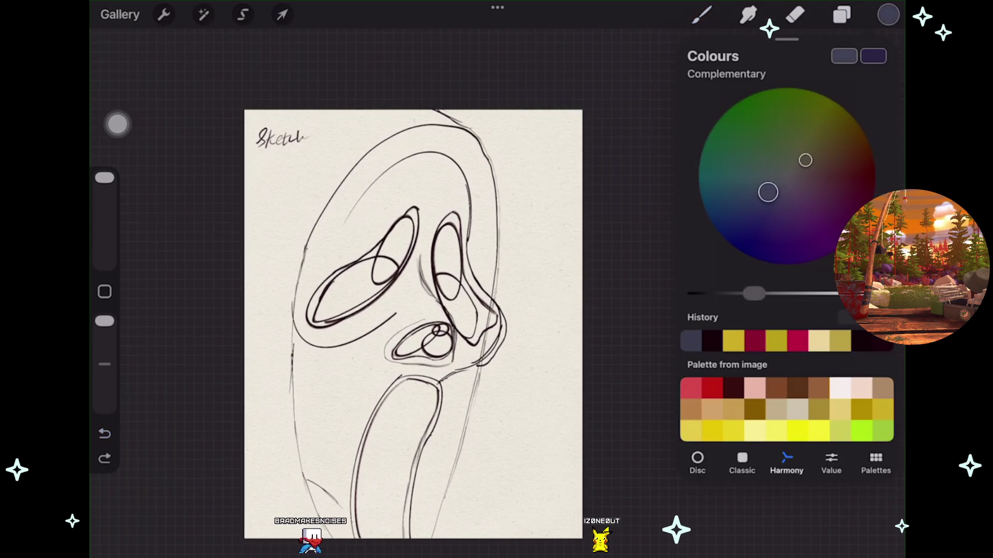
{"action": "left_click_drag", "start_coordinate": [745, 294], "coordinate": [771, 294]}
{"action": "left_click", "coordinate": [888, 14]}
{"action": "mouse_move", "coordinate": [574, 537]}
{"action": "left_mouse_down"}
{"action": "mouse_move", "coordinate": [561, 111]}
{"action": "mouse_move", "coordinate": [543, 222]}
{"action": "mouse_move", "coordinate": [548, 429]}
{"action": "left_mouse_up"}
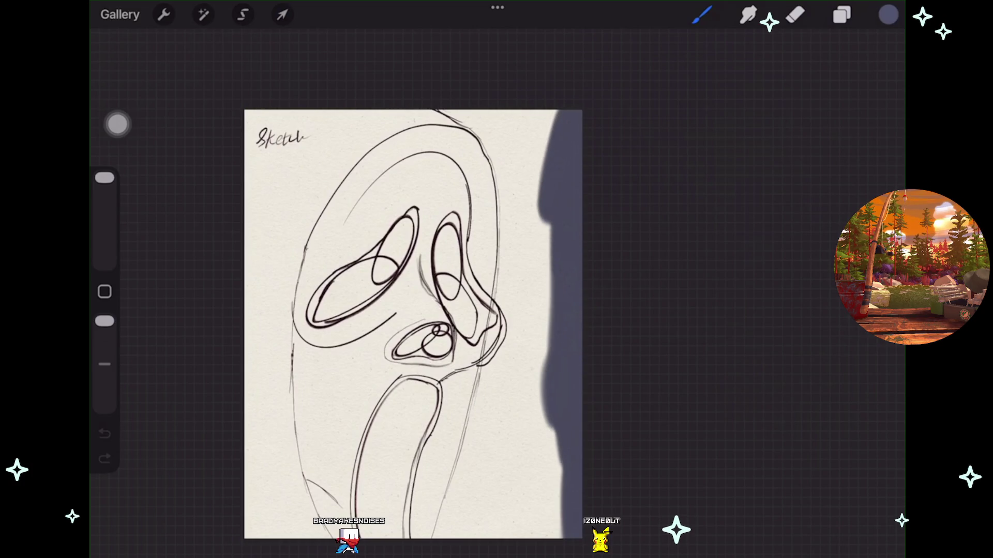
{"action": "left_click", "coordinate": [105, 433]}
Brighten the blue-grey further, ColorDrop-fill Layer 11 with it, and adjust its opacity.
{"action": "left_click", "coordinate": [889, 15]}
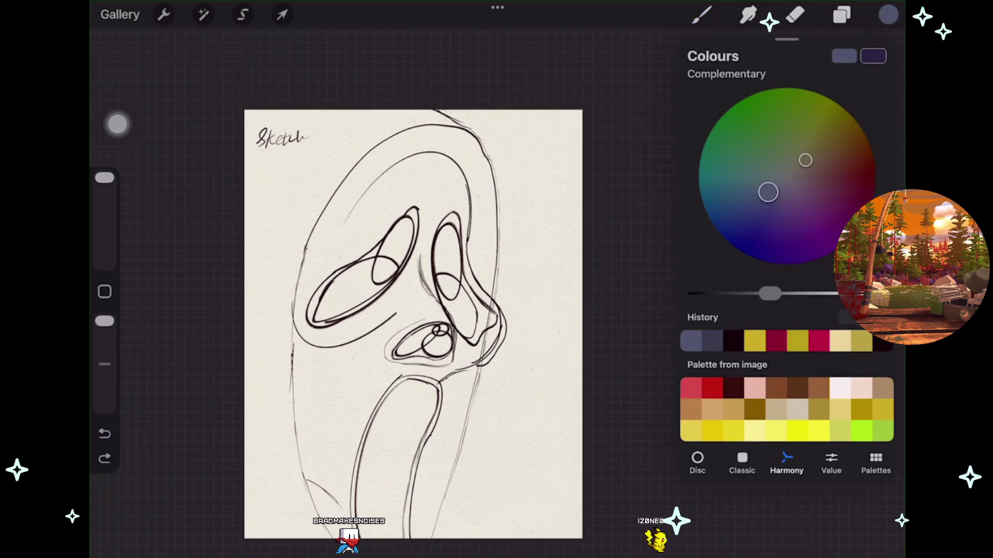
{"action": "left_click_drag", "start_coordinate": [770, 294], "coordinate": [781, 294]}
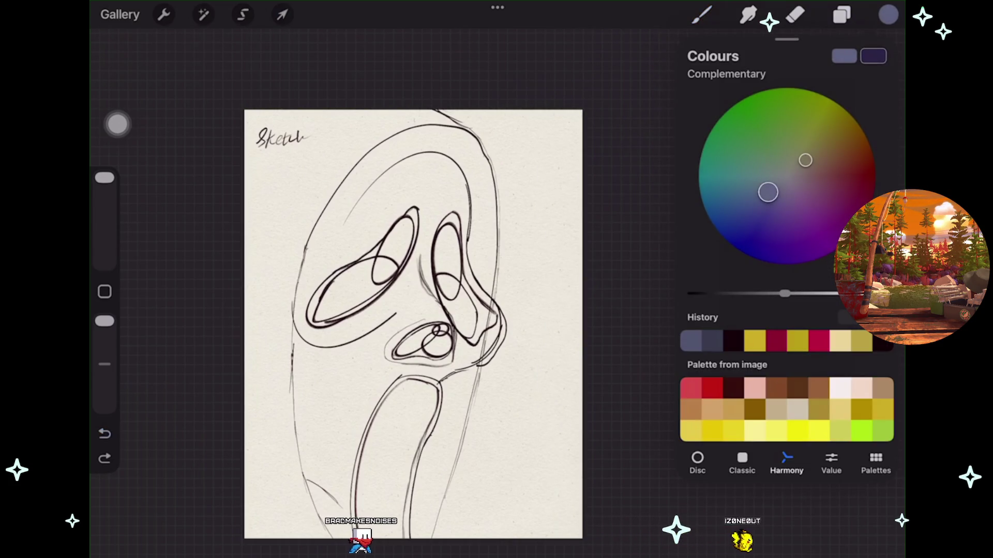
{"action": "left_click_drag", "start_coordinate": [888, 15], "coordinate": [414, 233]}
{"action": "left_click", "coordinate": [557, 432]}
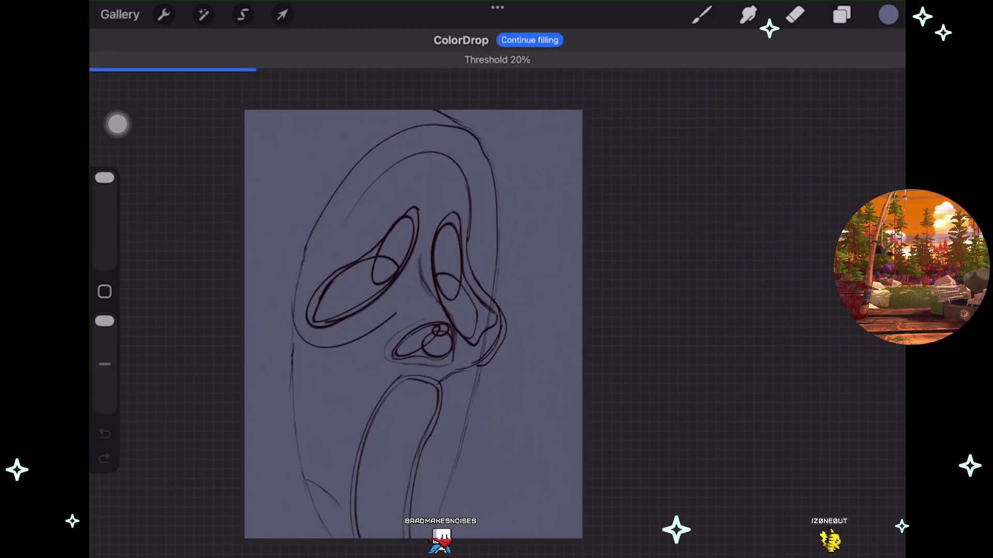
{"action": "key", "text": "ctrl+z"}
{"action": "left_click", "coordinate": [888, 15]}
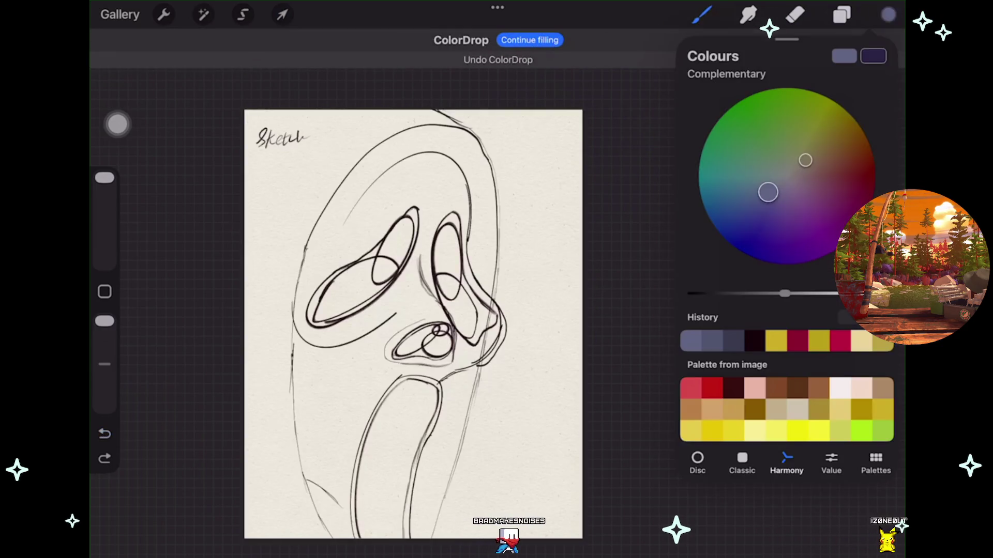
{"action": "left_click_drag", "start_coordinate": [889, 14], "coordinate": [776, 135]}
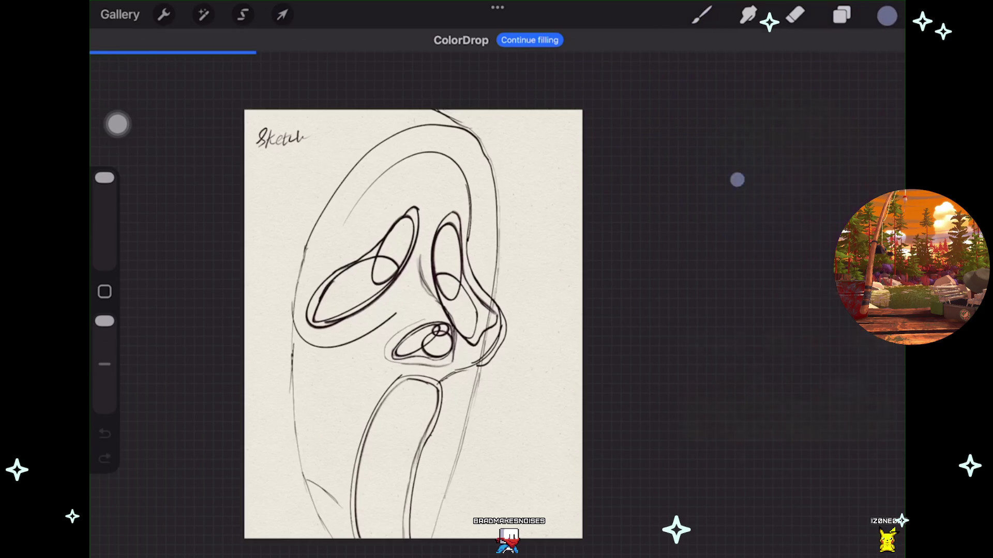
{"action": "left_click_drag", "start_coordinate": [545, 506], "coordinate": [546, 508]}
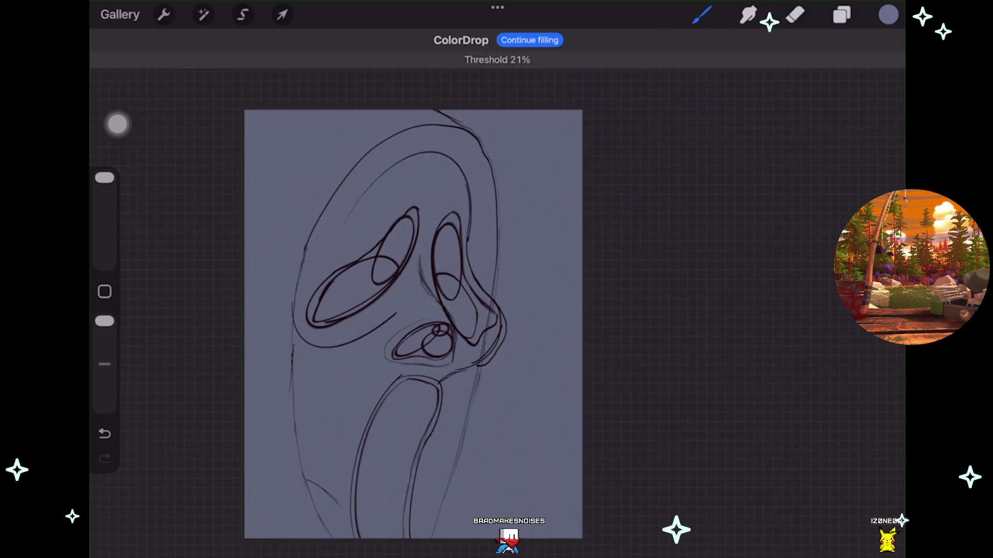
{"action": "left_click", "coordinate": [842, 14]}
{"action": "left_click", "coordinate": [850, 421]}
{"action": "mouse_move", "coordinate": [879, 312]}
{"action": "left_mouse_down"}
{"action": "mouse_move", "coordinate": [743, 312]}
{"action": "mouse_move", "coordinate": [853, 311]}
{"action": "left_mouse_up"}
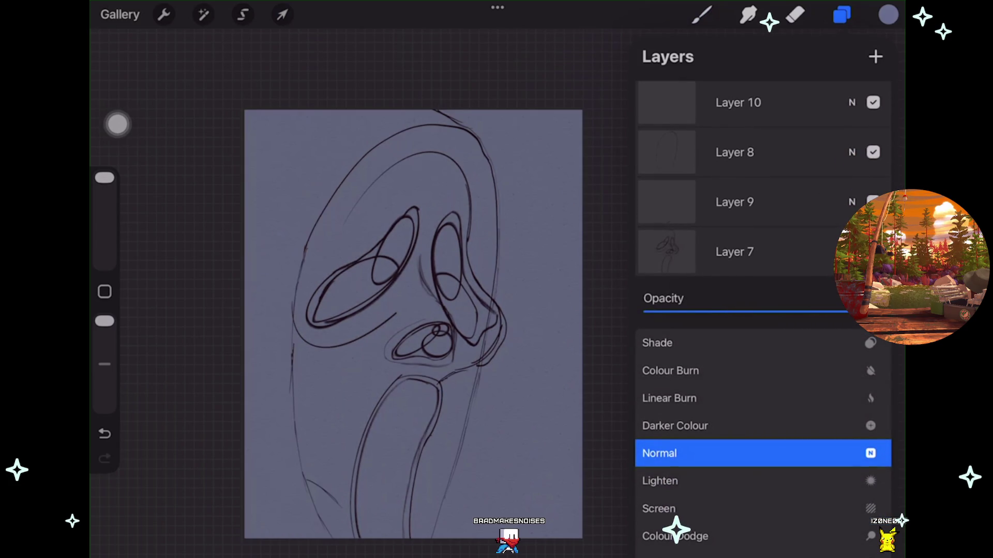
Add a layer above the blue-grey background and choose a near-white cream colour.
{"action": "left_click", "coordinate": [734, 325]}
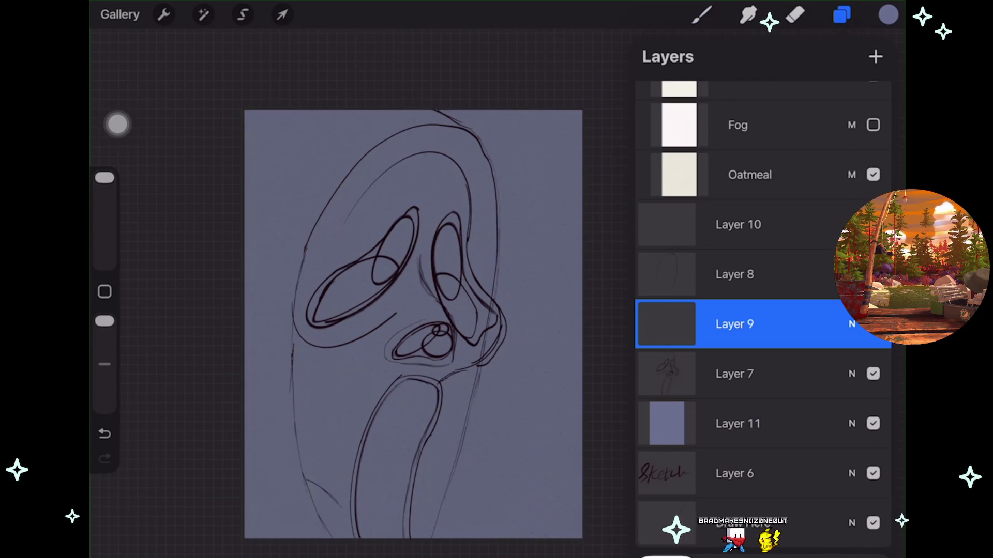
{"action": "left_click", "coordinate": [738, 423]}
{"action": "left_click", "coordinate": [876, 56]}
{"action": "left_click", "coordinate": [888, 14]}
{"action": "left_click", "coordinate": [840, 388]}
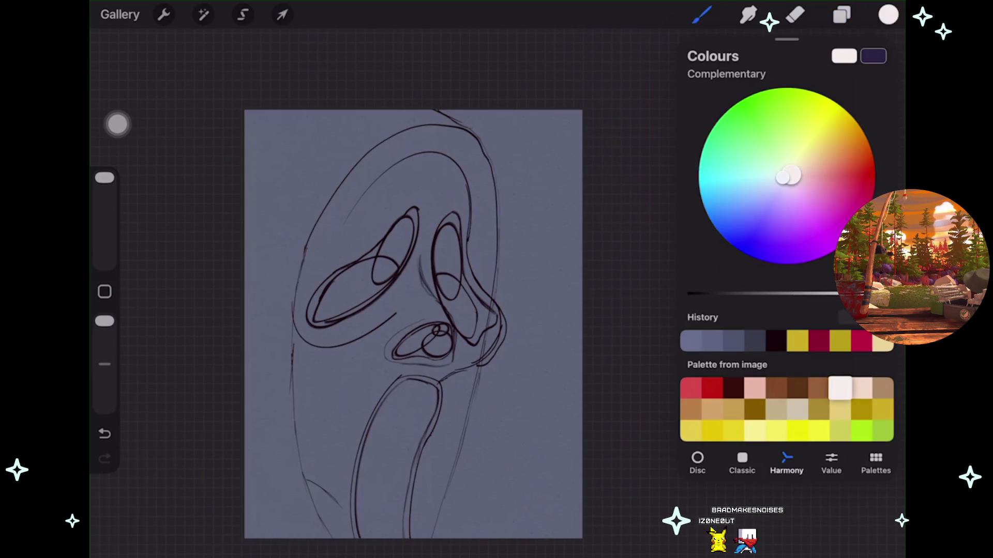
{"action": "left_click", "coordinate": [888, 14]}
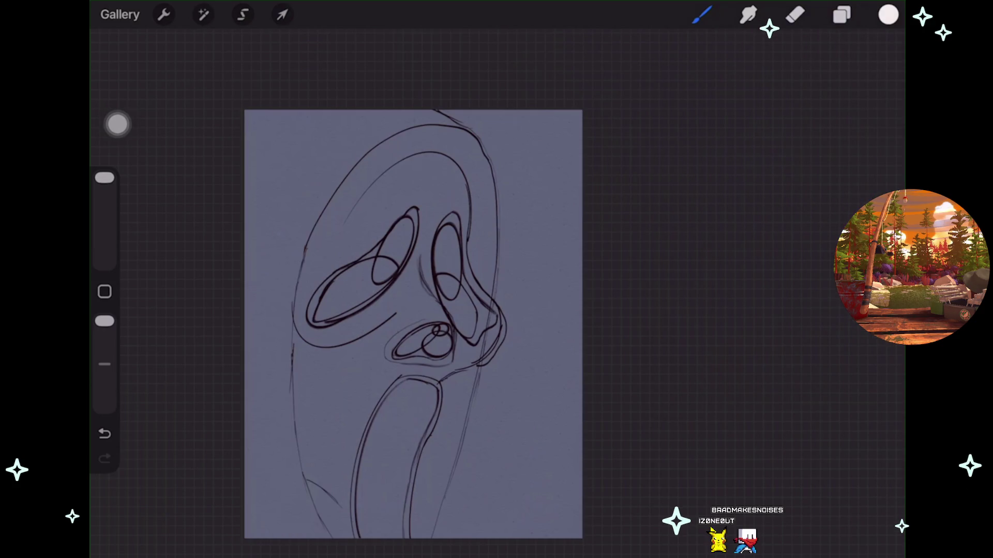
{"action": "scroll", "coordinate": [466, 284], "scroll_direction": "up", "scroll_amount": 3}
Reduce the brush size and paint cream down the left cheek and between the eyes.
{"action": "left_click_drag", "start_coordinate": [494, 336], "coordinate": [502, 378]}
{"action": "key", "text": "ctrl+z"}
{"action": "left_click_drag", "start_coordinate": [104, 178], "coordinate": [105, 191]}
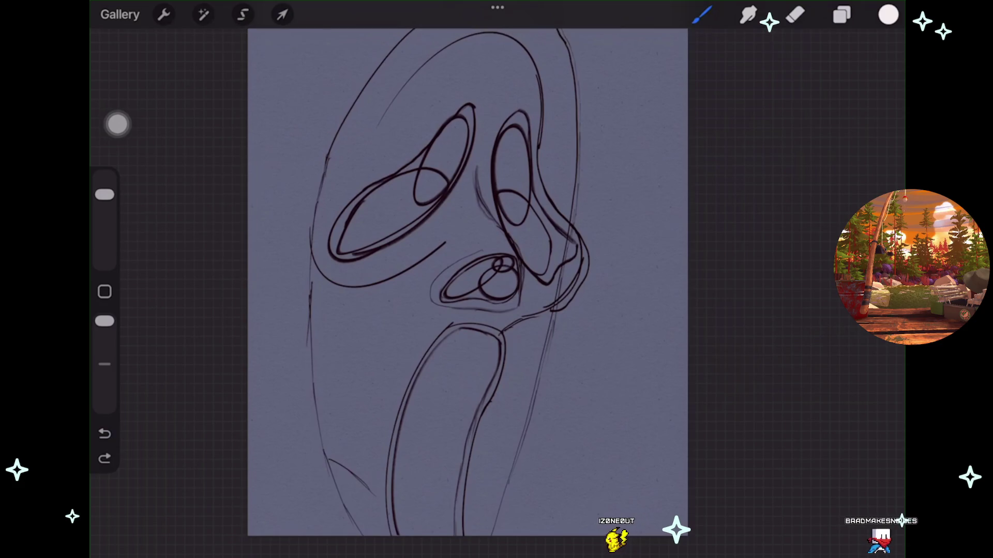
{"action": "scroll", "coordinate": [466, 284], "scroll_direction": "up", "scroll_amount": 2}
{"action": "mouse_move", "coordinate": [312, 259]}
{"action": "left_mouse_down"}
{"action": "mouse_move", "coordinate": [342, 411]}
{"action": "mouse_move", "coordinate": [302, 254]}
{"action": "mouse_move", "coordinate": [307, 238]}
{"action": "mouse_move", "coordinate": [398, 212]}
{"action": "mouse_move", "coordinate": [440, 186]}
{"action": "mouse_move", "coordinate": [331, 228]}
{"action": "mouse_move", "coordinate": [373, 217]}
{"action": "mouse_move", "coordinate": [458, 157]}
{"action": "left_mouse_up"}
{"action": "mouse_move", "coordinate": [413, 263]}
{"action": "left_mouse_down"}
{"action": "mouse_move", "coordinate": [455, 181]}
{"action": "mouse_move", "coordinate": [474, 111]}
{"action": "left_mouse_up"}
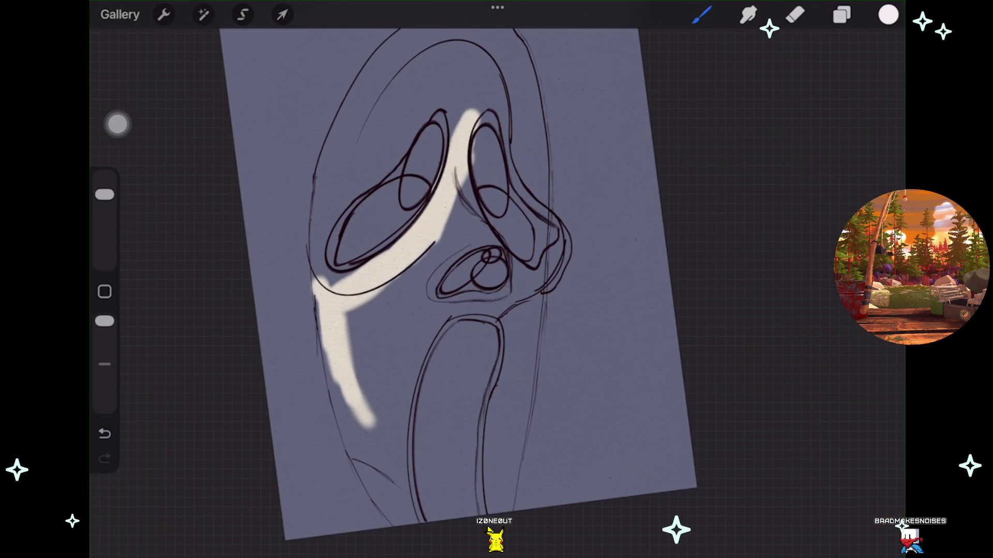
{"action": "left_click_drag", "start_coordinate": [458, 178], "coordinate": [450, 243]}
{"action": "mouse_move", "coordinate": [393, 282]}
{"action": "left_mouse_down"}
{"action": "mouse_move", "coordinate": [364, 364]}
{"action": "mouse_move", "coordinate": [360, 439]}
{"action": "left_mouse_up"}
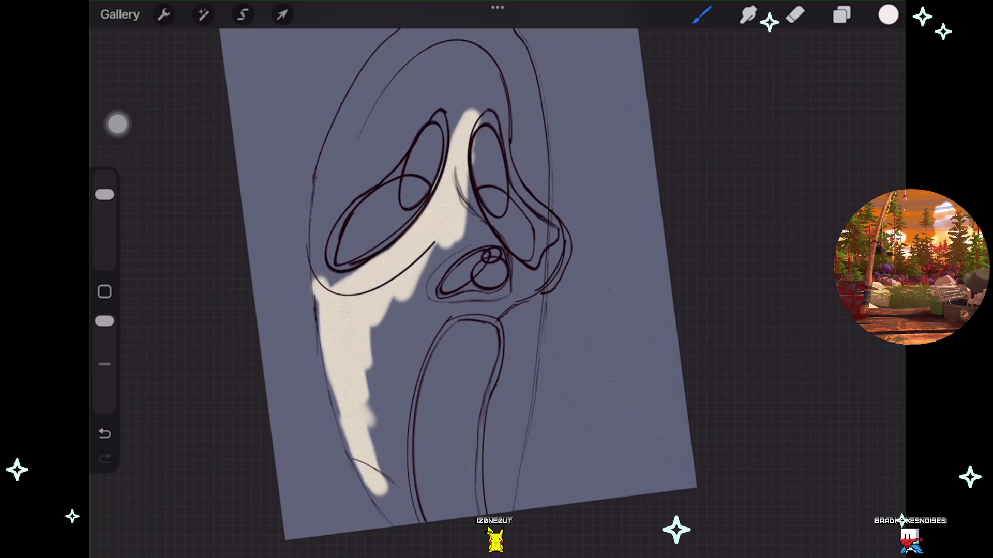
{"action": "mouse_move", "coordinate": [378, 476]}
{"action": "left_mouse_down"}
{"action": "mouse_move", "coordinate": [401, 520]}
{"action": "mouse_move", "coordinate": [373, 357]}
{"action": "left_mouse_up"}
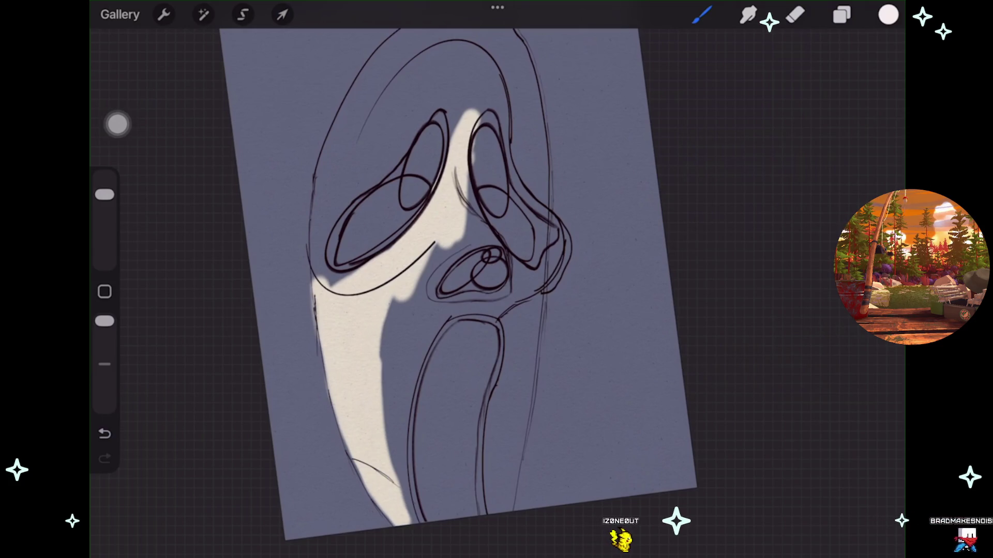
{"action": "left_click_drag", "start_coordinate": [409, 519], "coordinate": [401, 310]}
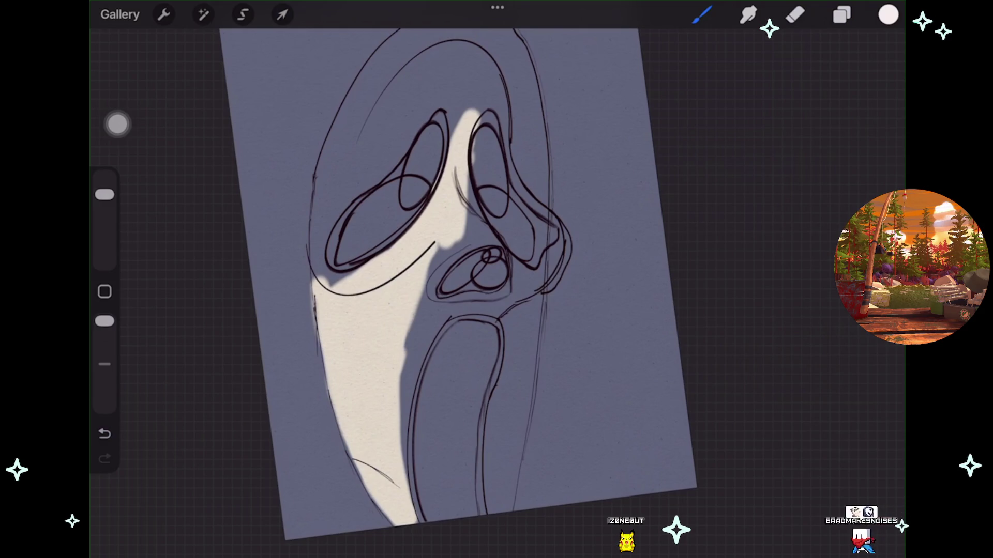
Paint cream across the forehead, filling its grey gap, and highlight the mouth's right edge.
{"action": "left_click_drag", "start_coordinate": [489, 258], "coordinate": [411, 316]}
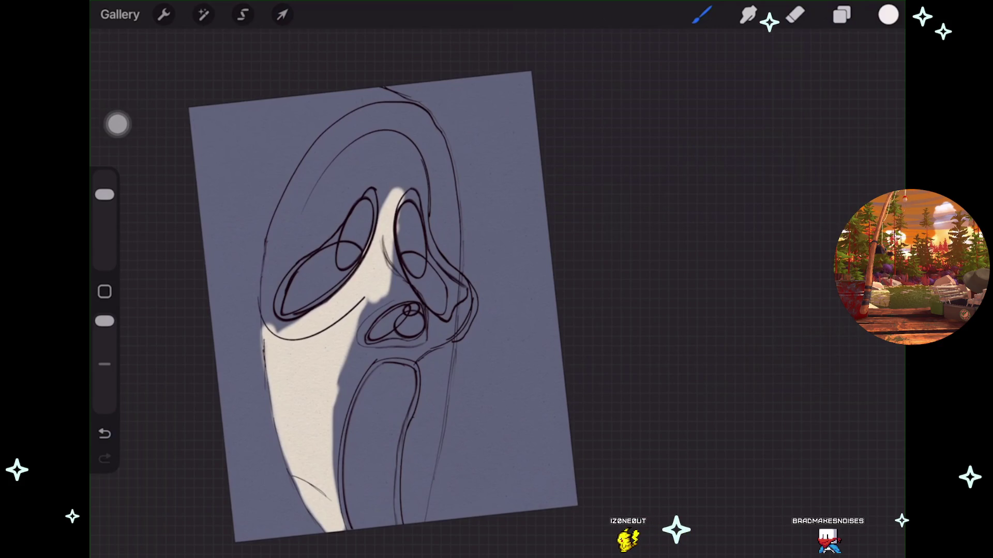
{"action": "left_click_drag", "start_coordinate": [383, 305], "coordinate": [390, 297]}
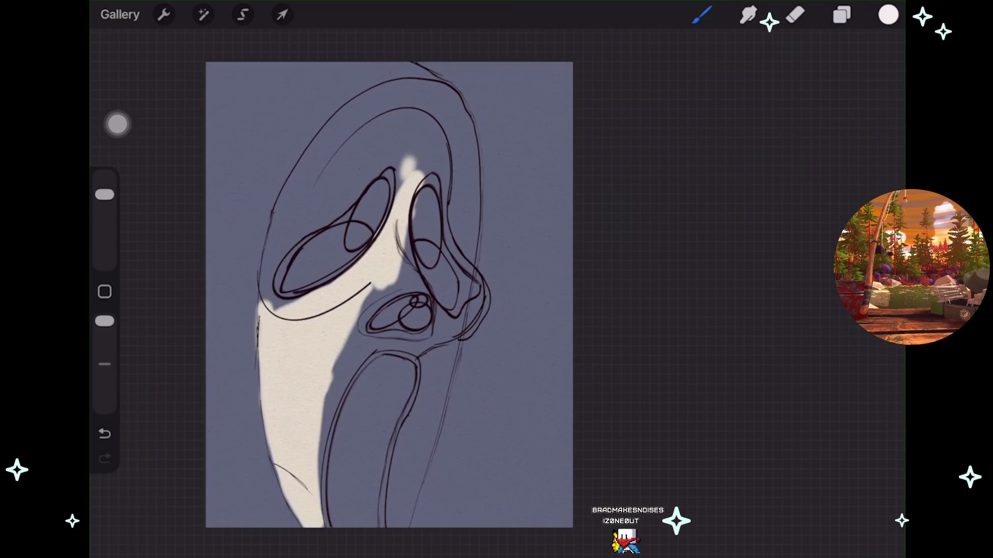
{"action": "mouse_move", "coordinate": [261, 304]}
{"action": "left_mouse_down"}
{"action": "mouse_move", "coordinate": [327, 173]}
{"action": "mouse_move", "coordinate": [264, 308]}
{"action": "left_mouse_up"}
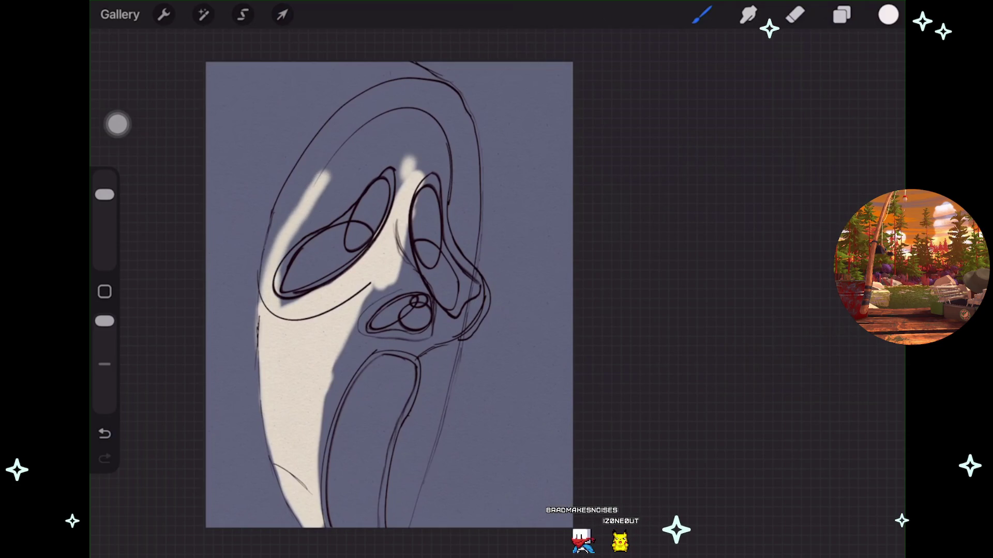
{"action": "mouse_move", "coordinate": [313, 204]}
{"action": "left_mouse_down"}
{"action": "mouse_move", "coordinate": [384, 135]}
{"action": "mouse_move", "coordinate": [315, 202]}
{"action": "mouse_move", "coordinate": [385, 120]}
{"action": "left_mouse_up"}
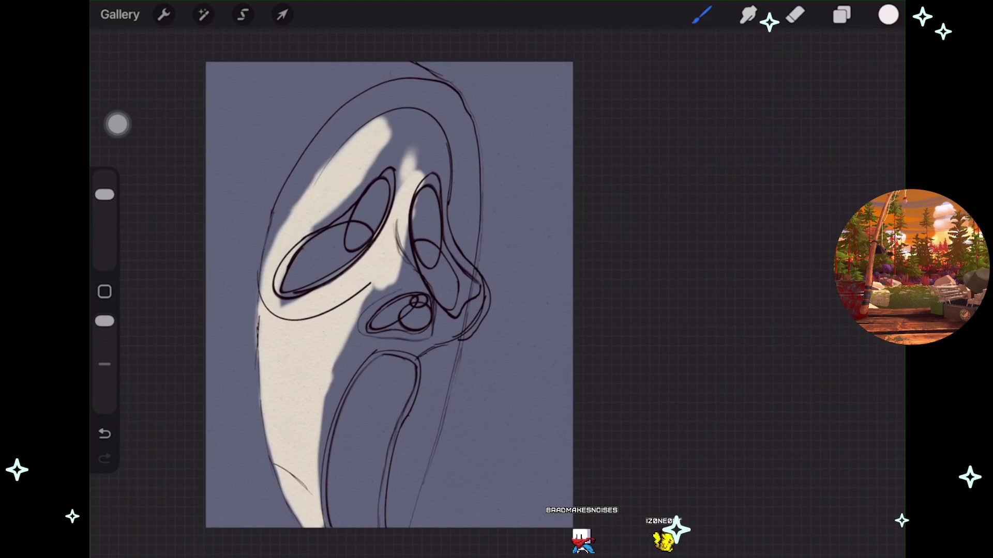
{"action": "left_click_drag", "start_coordinate": [362, 181], "coordinate": [406, 124]}
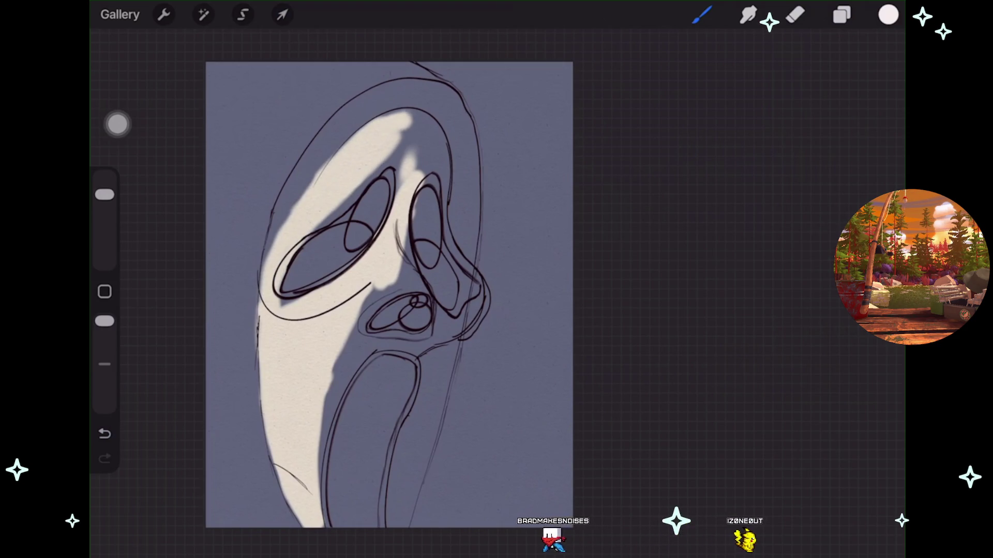
{"action": "left_click_drag", "start_coordinate": [382, 122], "coordinate": [424, 103]}
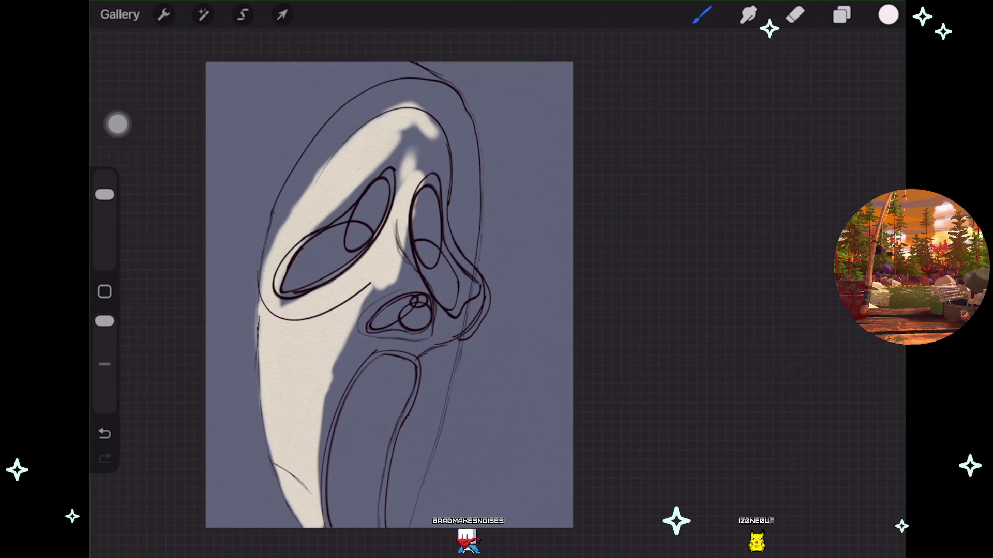
{"action": "left_click_drag", "start_coordinate": [429, 179], "coordinate": [440, 135]}
{"action": "left_click_drag", "start_coordinate": [398, 171], "coordinate": [414, 127]}
{"action": "left_click_drag", "start_coordinate": [430, 170], "coordinate": [422, 134]}
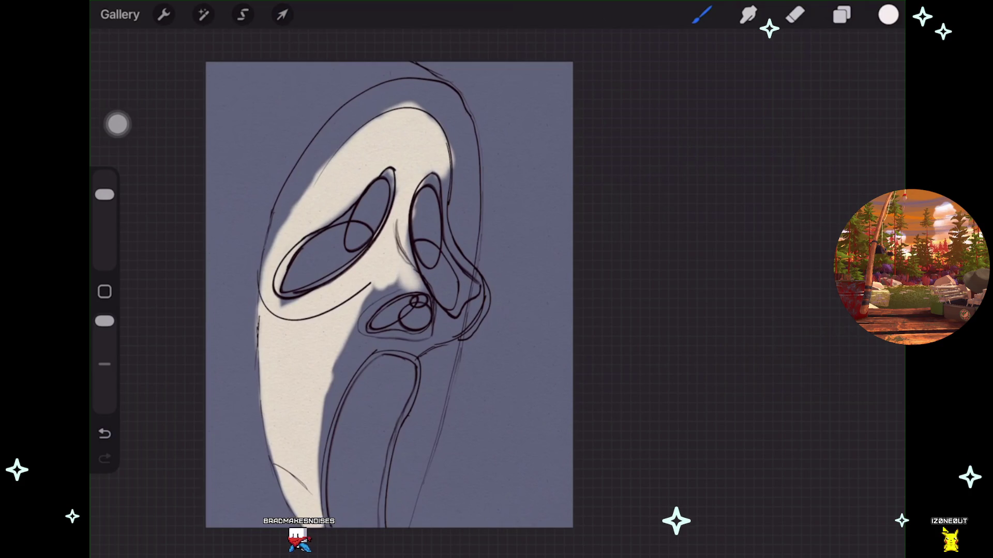
{"action": "left_click_drag", "start_coordinate": [389, 294], "coordinate": [400, 262]}
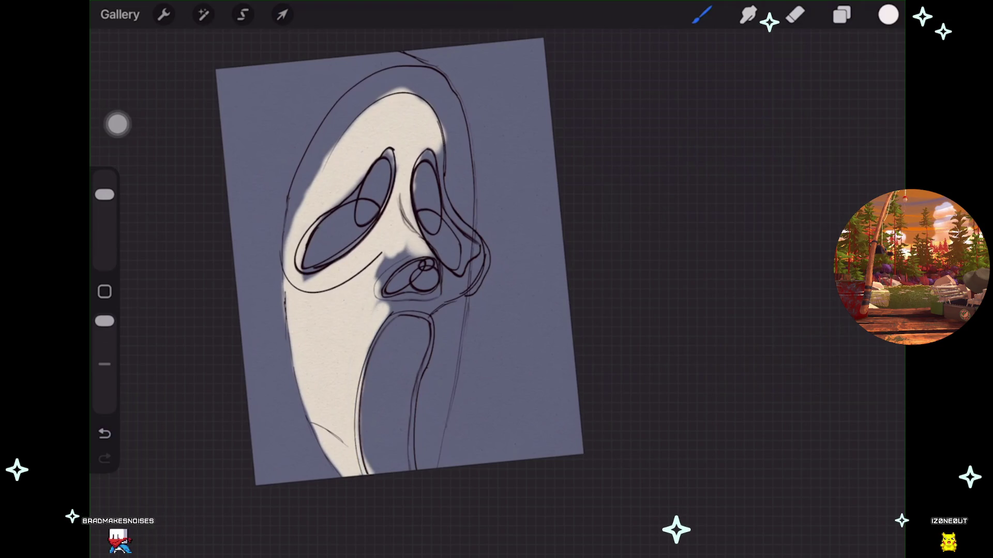
{"action": "left_click_drag", "start_coordinate": [438, 336], "coordinate": [420, 395]}
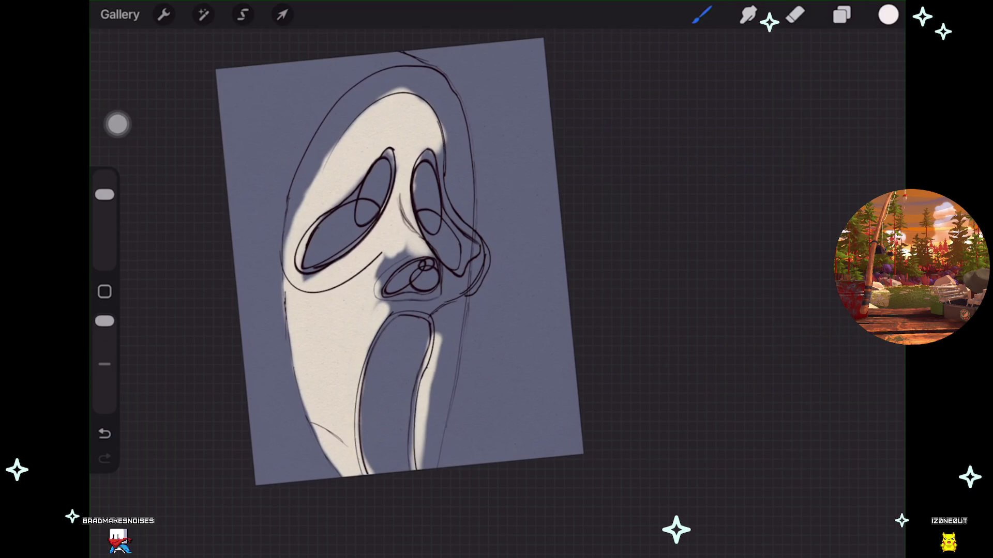
Undo the mouth highlight and repaint it thinner along the mouth's right edge with a smaller brush.
{"action": "key", "text": "ctrl+z"}
{"action": "scroll", "coordinate": [414, 259], "scroll_direction": "up", "scroll_amount": 2}
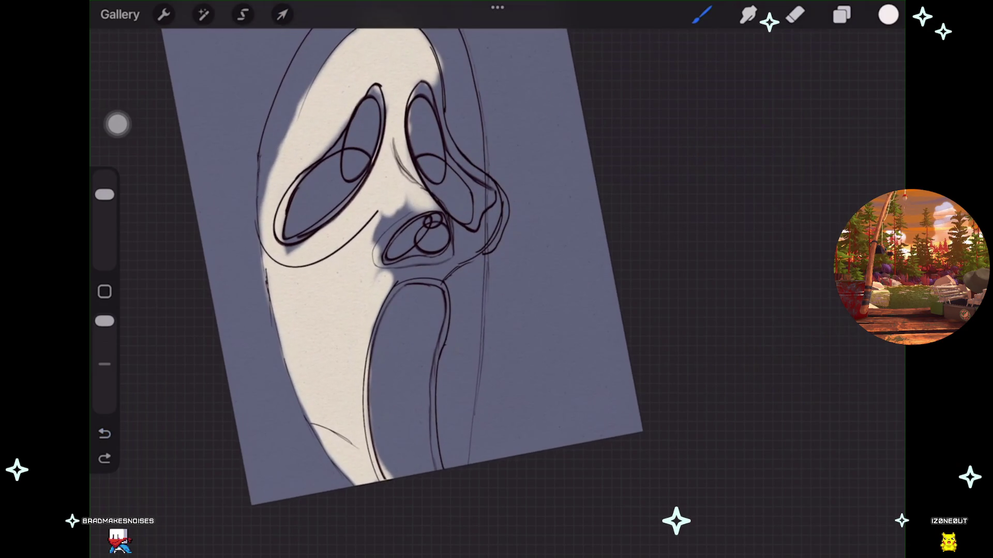
{"action": "left_click", "coordinate": [105, 433]}
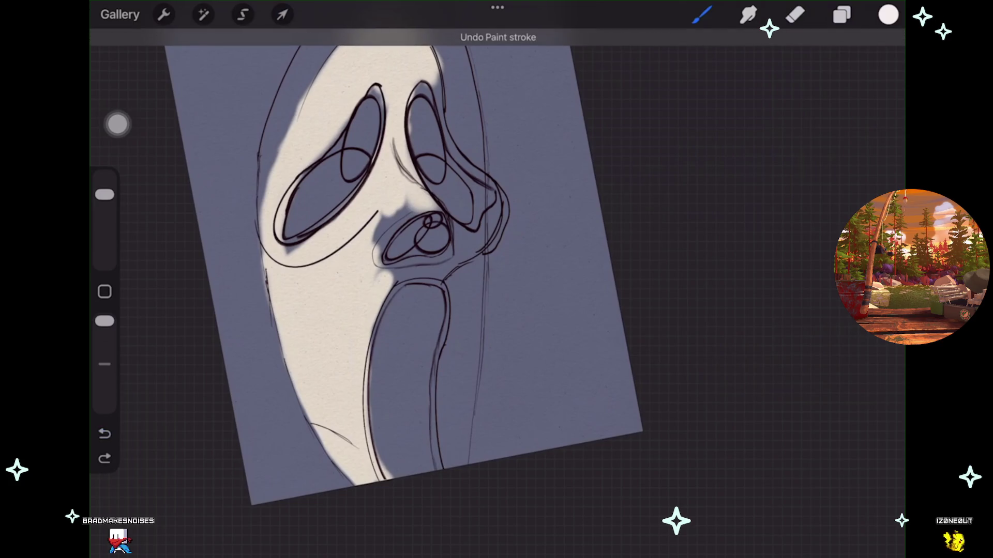
{"action": "left_click_drag", "start_coordinate": [105, 194], "coordinate": [105, 211]}
{"action": "left_click_drag", "start_coordinate": [445, 289], "coordinate": [433, 465]}
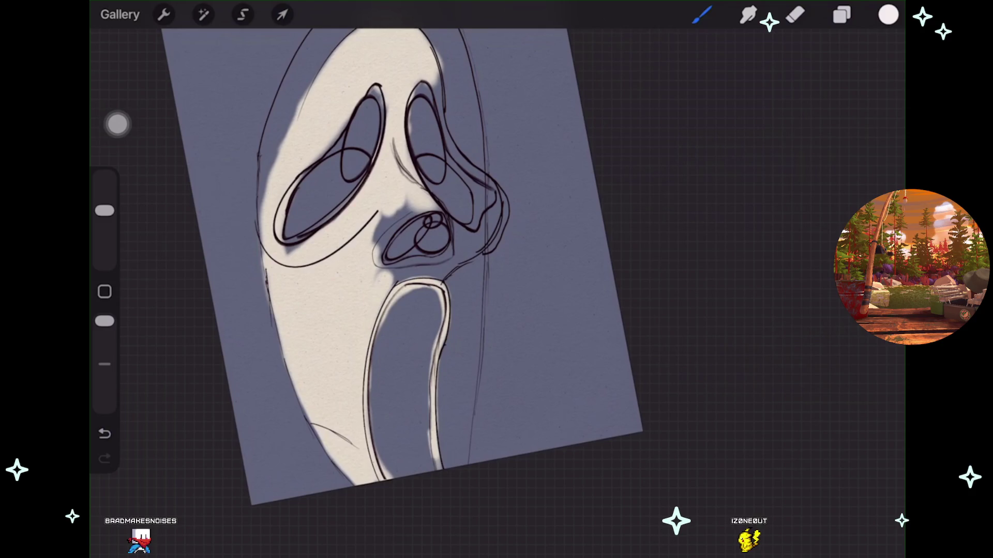
Check the brush library, then compare the new stroke and undo it.
{"action": "left_click", "coordinate": [702, 15]}
{"action": "left_click", "coordinate": [701, 14]}
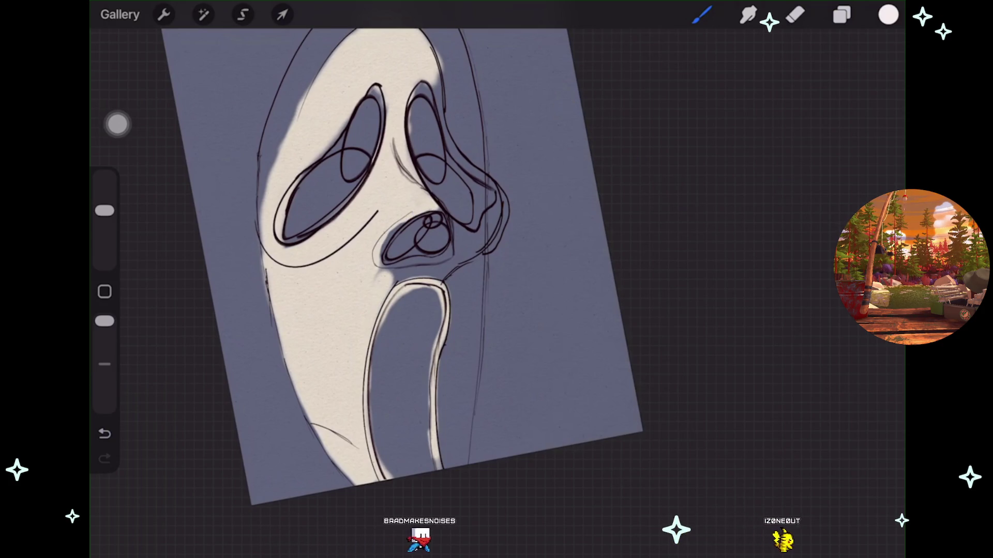
{"action": "key", "text": "ctrl+z"}
{"action": "key", "text": "ctrl+shift+z"}
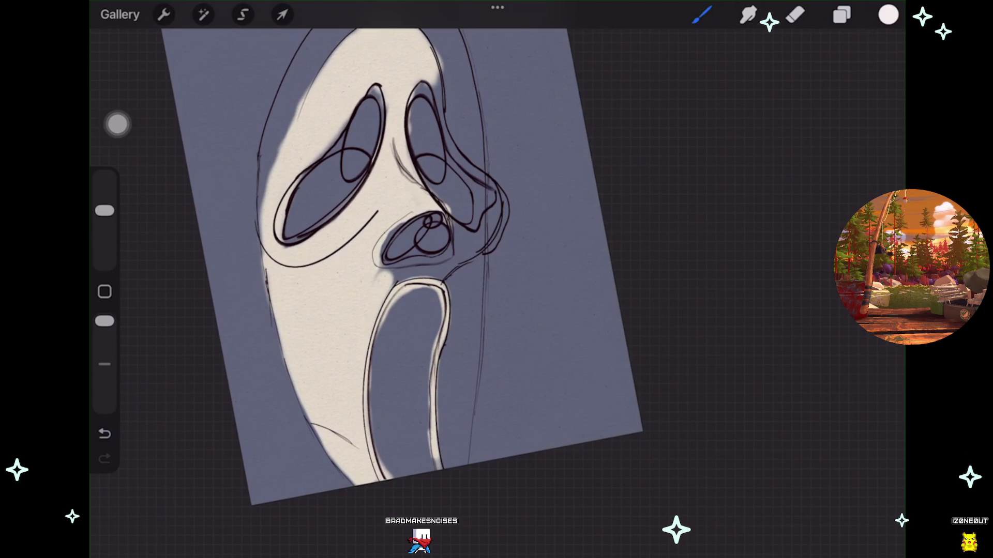
{"action": "key", "text": "ctrl+z"}
{"action": "scroll", "coordinate": [403, 279], "scroll_direction": "up", "scroll_amount": 1}
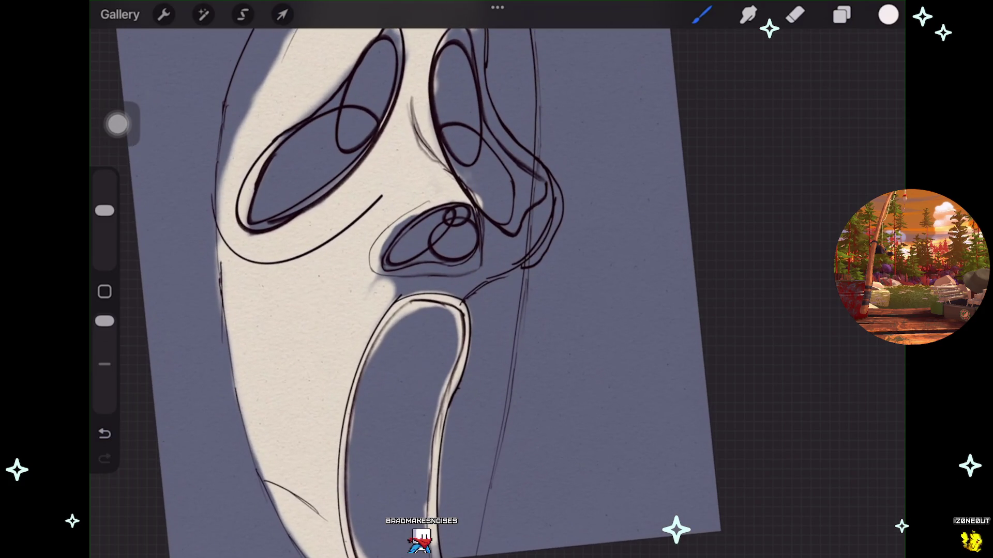
Undo the recent paint and erase strokes near the nose, raising the eraser opacity.
{"action": "key", "text": "ctrl+z"}
{"action": "key", "text": "e"}
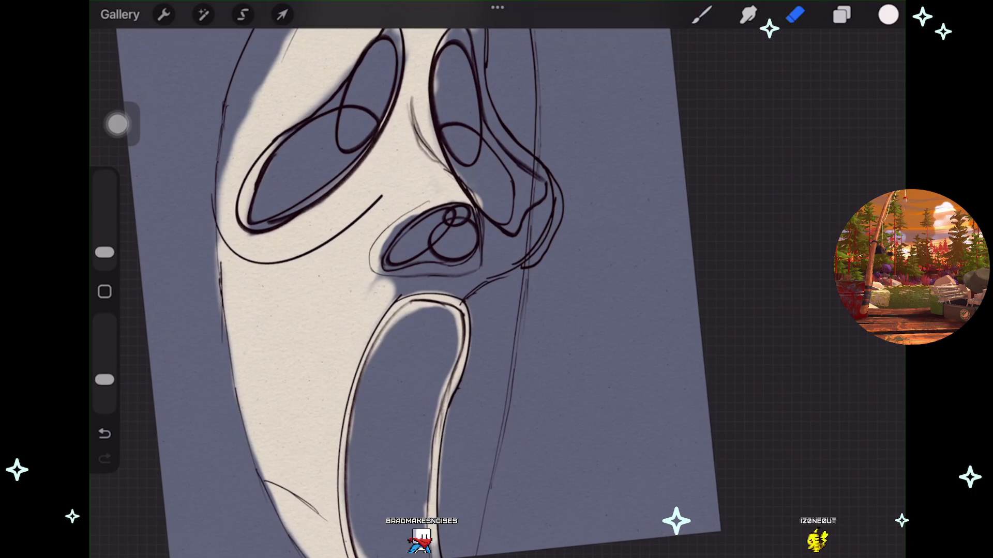
{"action": "key", "text": "ctrl+z"}
{"action": "left_click_drag", "start_coordinate": [105, 380], "coordinate": [105, 321]}
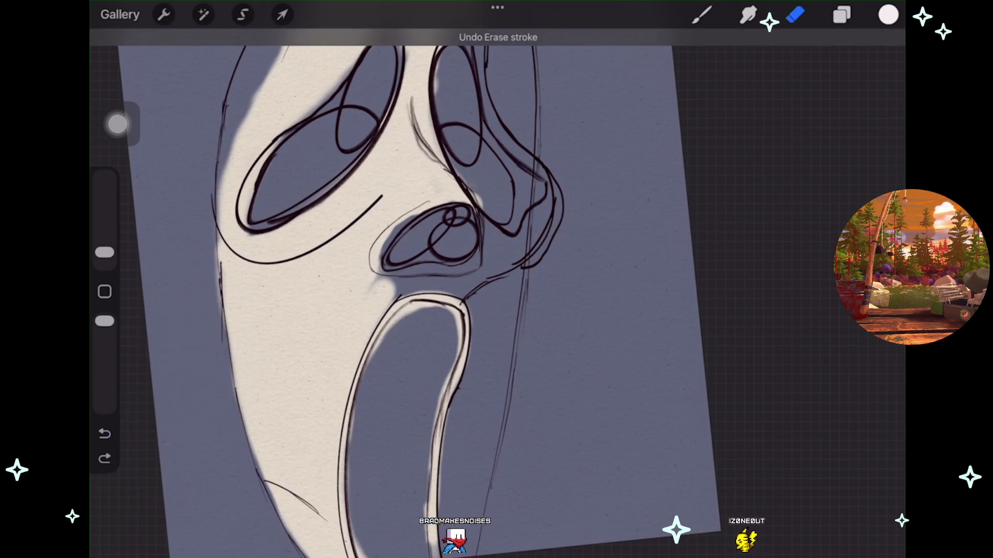
{"action": "key", "text": "ctrl+z"}
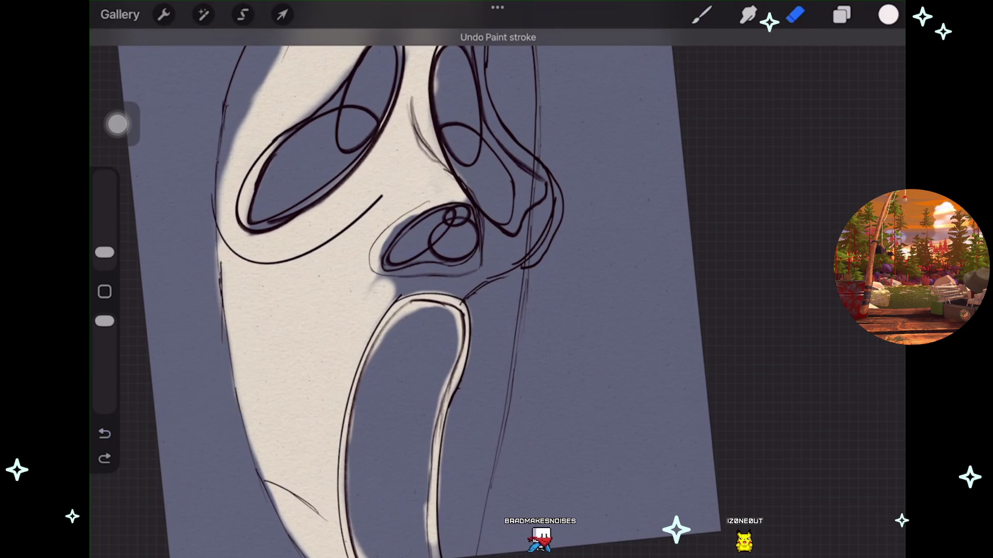
{"action": "key", "text": "ctrl+z"}
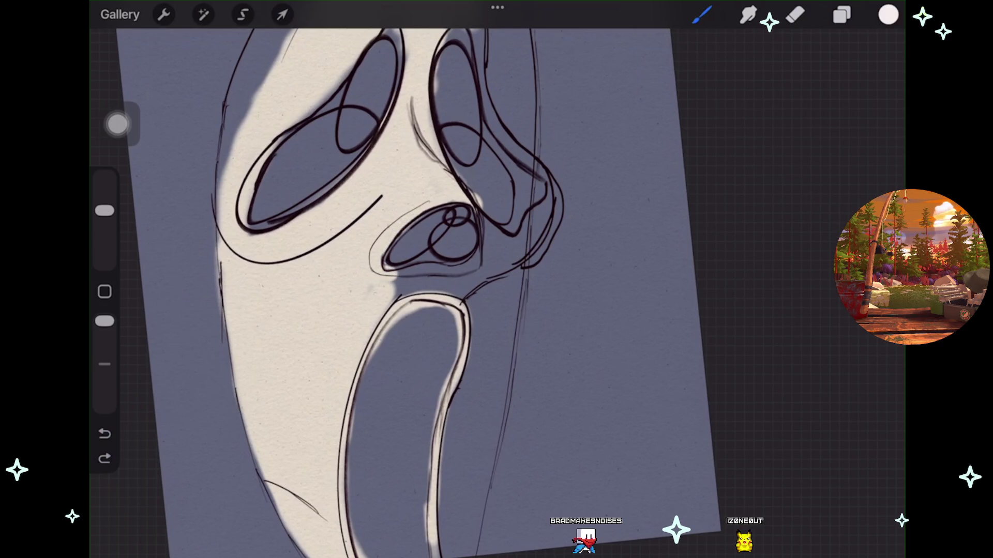
{"action": "scroll", "coordinate": [517, 290], "scroll_direction": "up", "scroll_amount": 2}
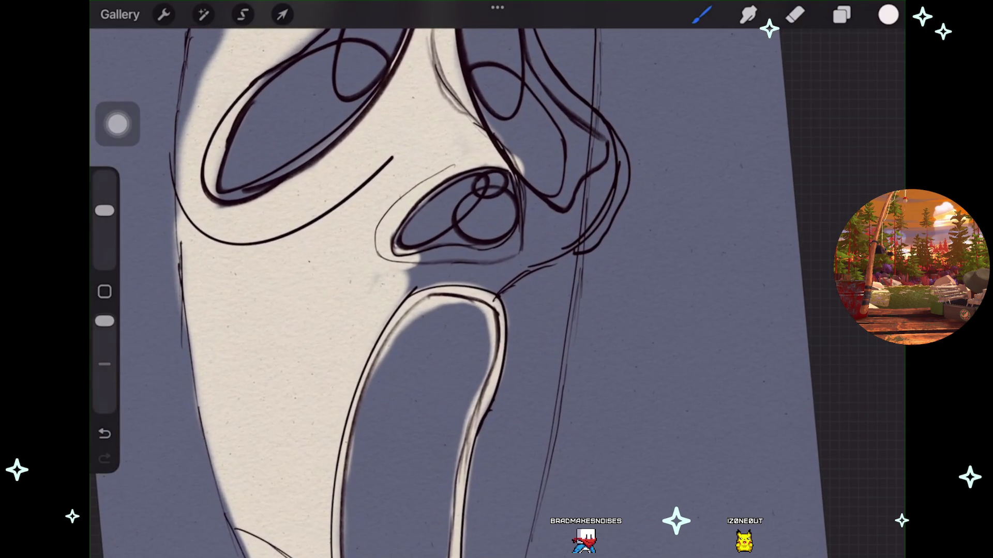
Brush light cream under and right of the nose, then undo the last stroke.
{"action": "left_click_drag", "start_coordinate": [416, 255], "coordinate": [480, 254]}
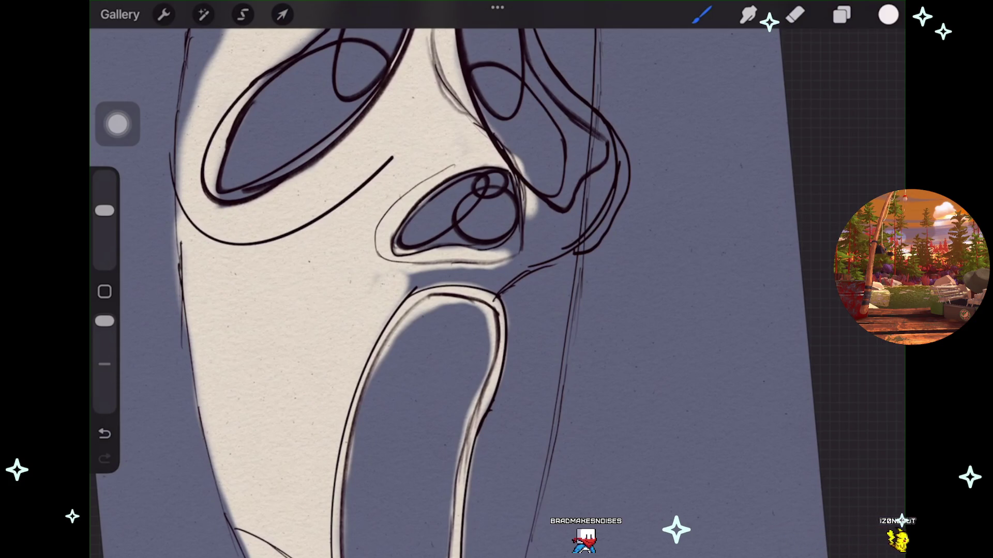
{"action": "left_click_drag", "start_coordinate": [524, 224], "coordinate": [513, 259]}
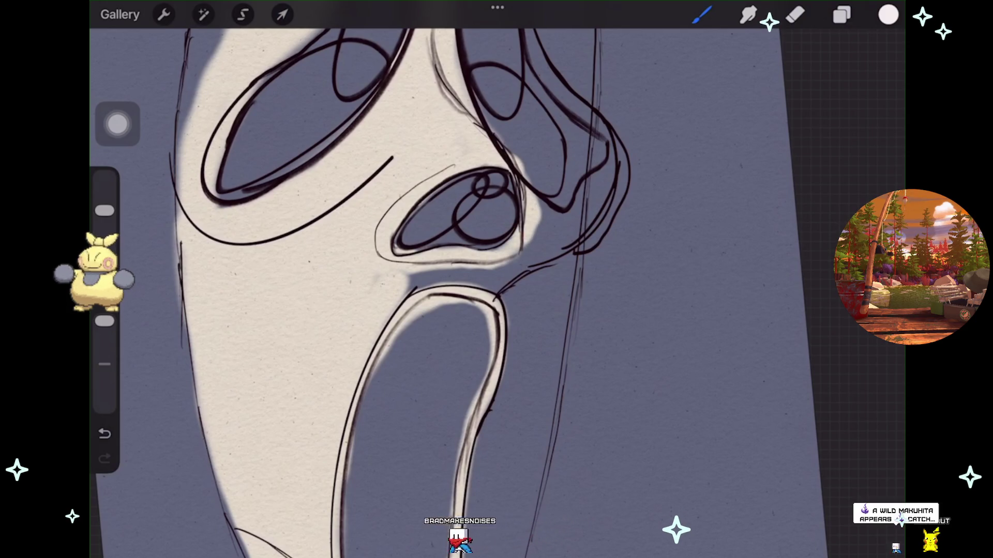
{"action": "left_click_drag", "start_coordinate": [409, 283], "coordinate": [497, 277]}
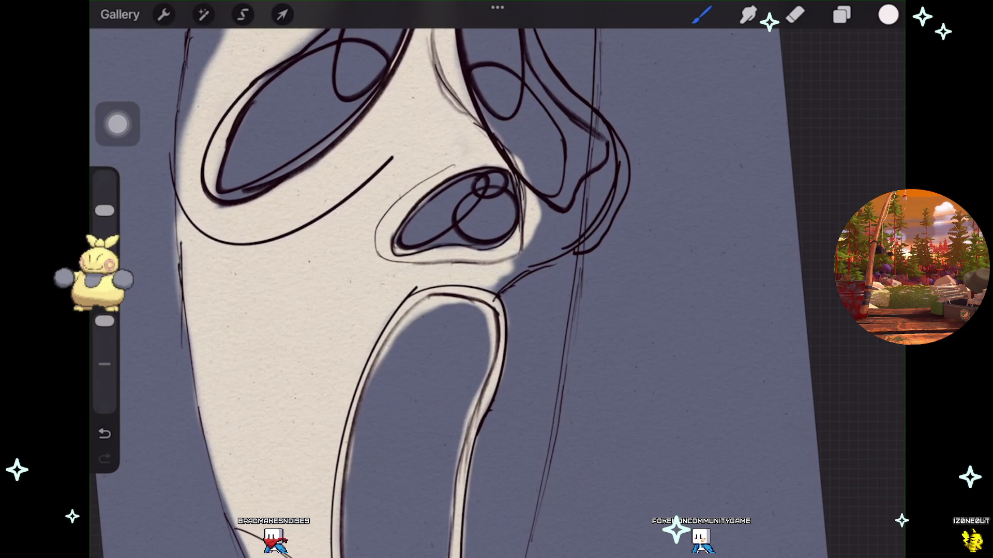
{"action": "key", "text": "ctrl+z"}
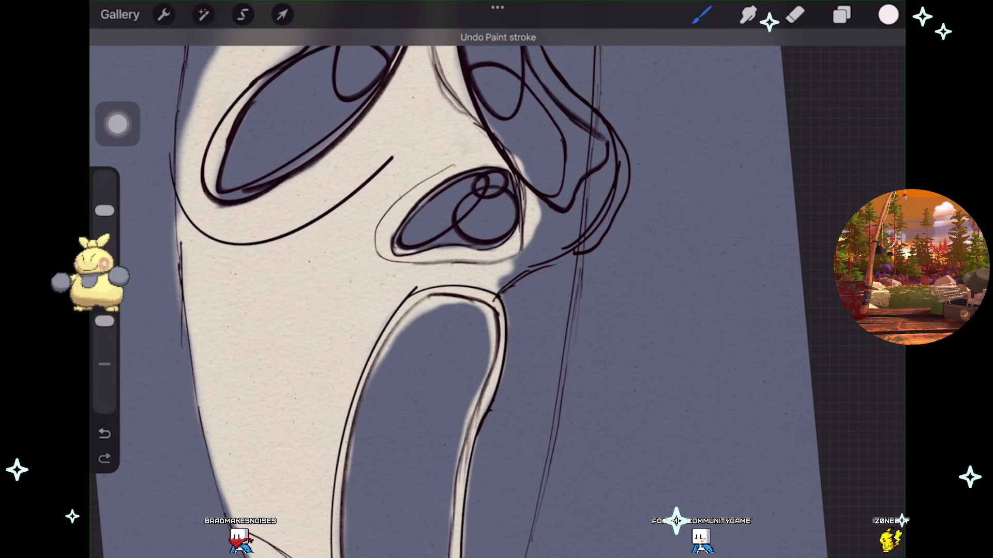
{"action": "scroll", "coordinate": [398, 289], "scroll_direction": "down", "scroll_amount": 2}
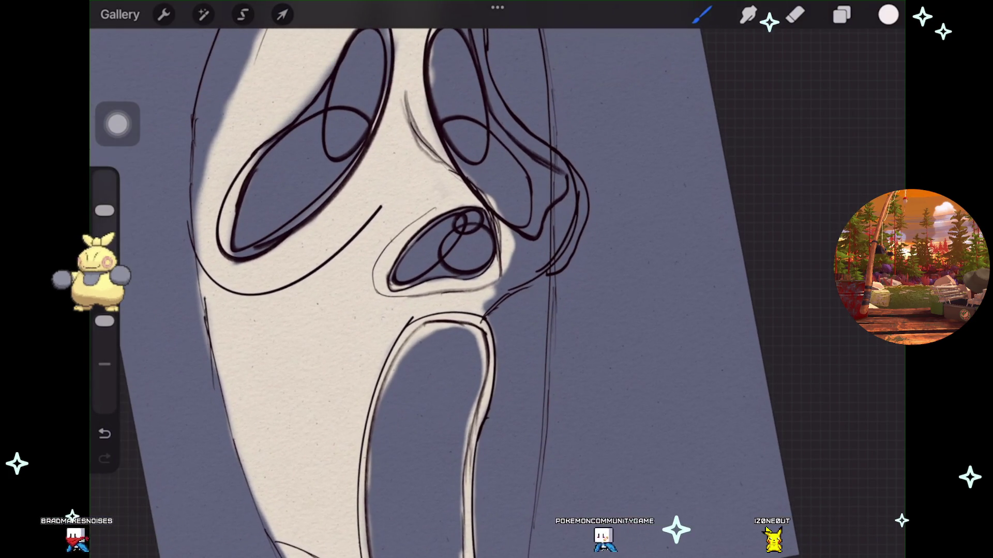
{"action": "scroll", "coordinate": [399, 289], "scroll_direction": "down", "scroll_amount": 2}
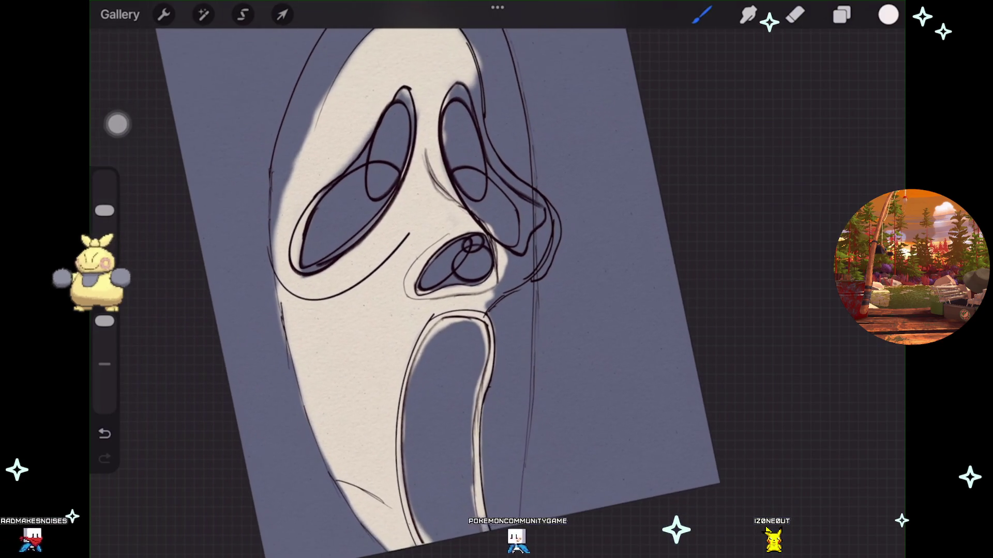
Keep Layer 12 selected, hide and show the bold linework to check the fill, then begin transforming it.
{"action": "left_click", "coordinate": [842, 14]}
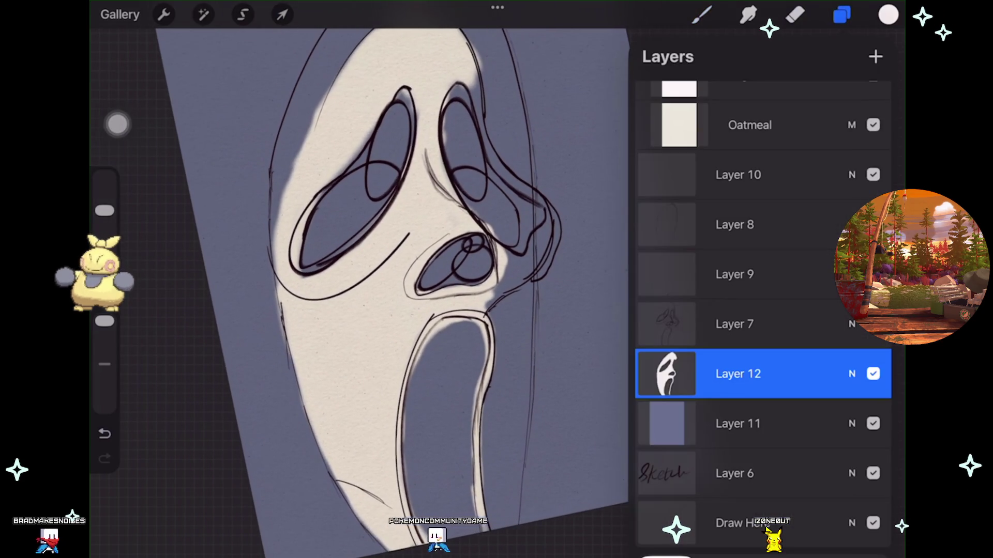
{"action": "left_click", "coordinate": [873, 374]}
{"action": "left_click", "coordinate": [873, 174]}
{"action": "left_click", "coordinate": [873, 175]}
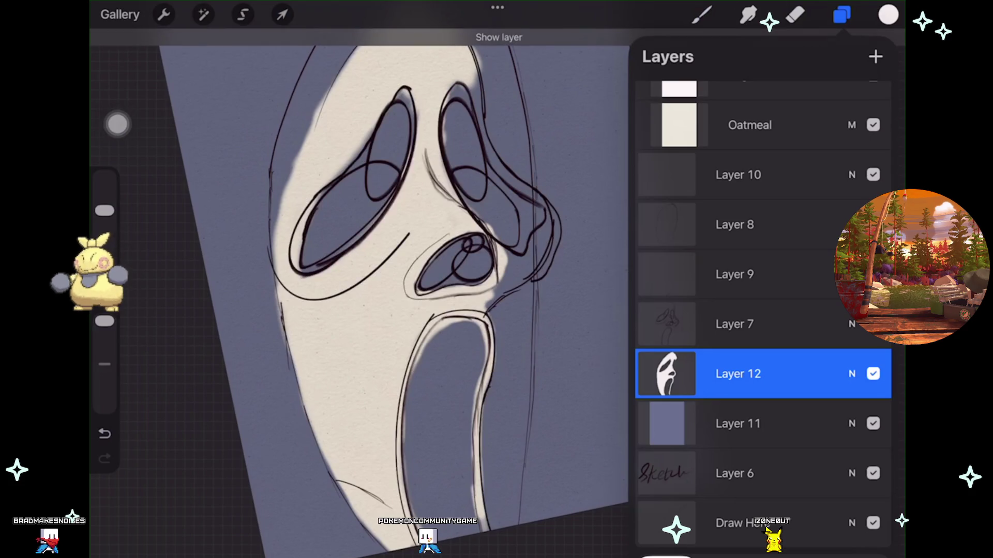
{"action": "left_click_drag", "start_coordinate": [398, 289], "coordinate": [372, 280]}
{"action": "scroll", "coordinate": [398, 289], "scroll_direction": "up", "scroll_amount": 2}
{"action": "left_click", "coordinate": [873, 274]}
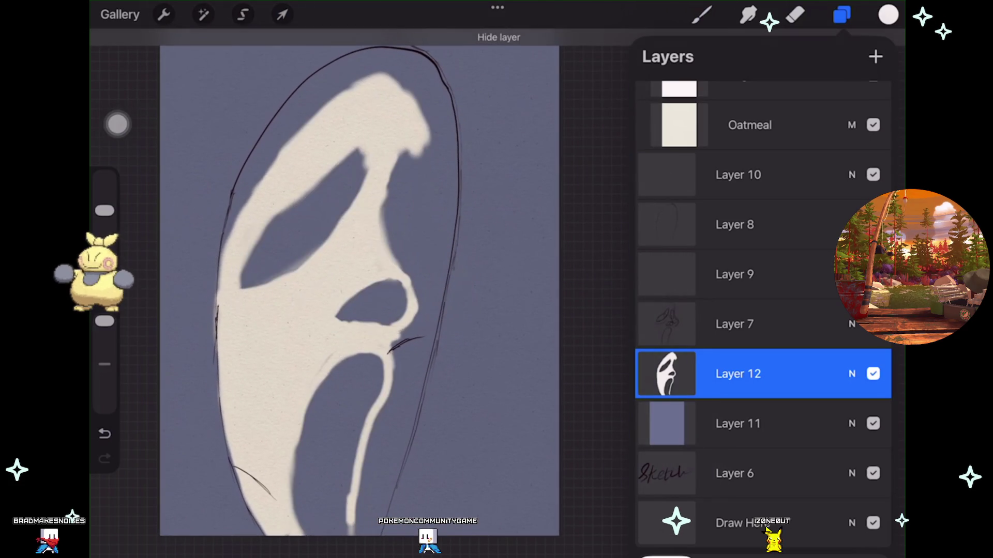
{"action": "left_click", "coordinate": [873, 274]}
{"action": "left_click", "coordinate": [282, 14]}
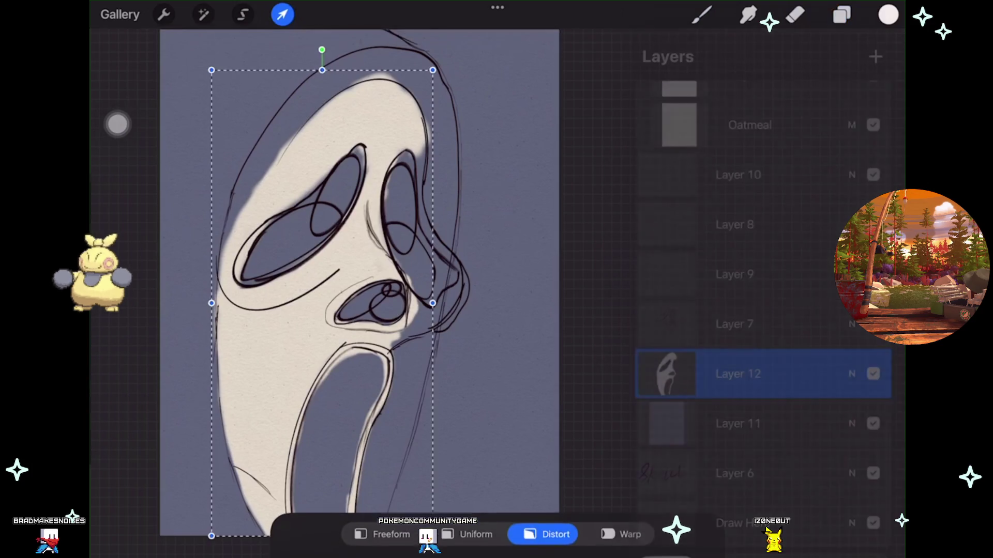
Try moving and shearing the Layer 12 mask fill, then undo the move.
{"action": "left_click_drag", "start_coordinate": [321, 207], "coordinate": [332, 187]}
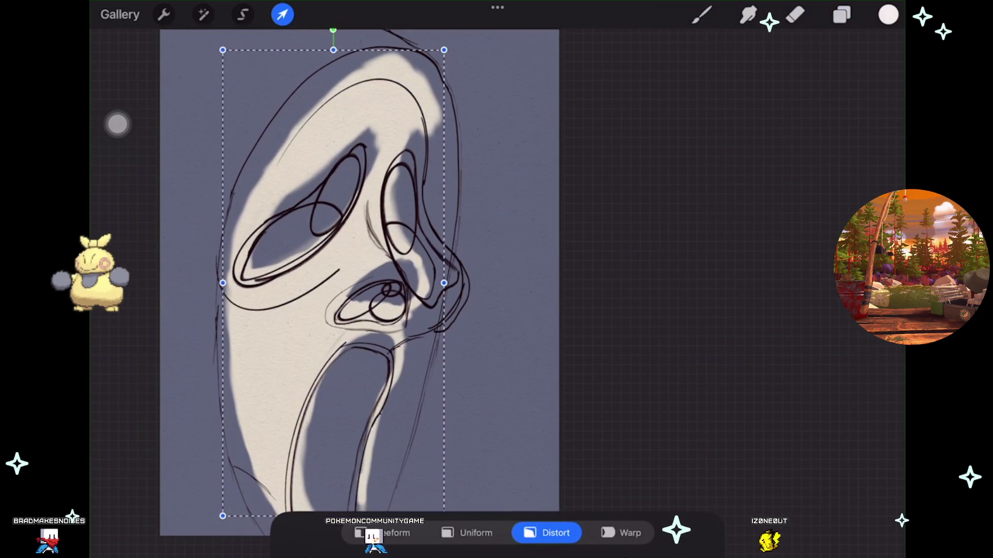
{"action": "left_click_drag", "start_coordinate": [443, 283], "coordinate": [443, 282]}
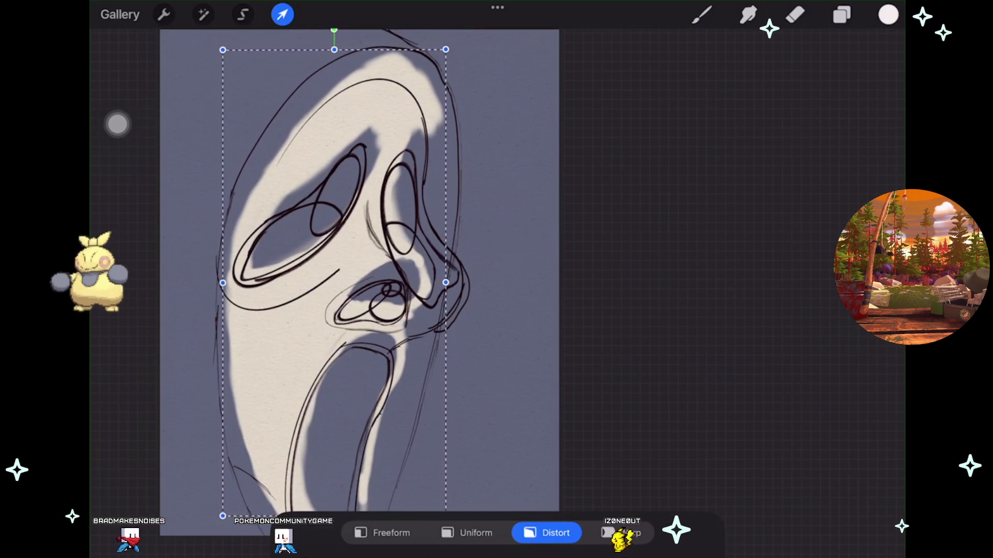
{"action": "left_click", "coordinate": [702, 14]}
{"action": "key", "text": "ctrl+z"}
Stretch the Layer 7 sketch upward and warp its nose and cheek contour leftward.
{"action": "left_click", "coordinate": [841, 15]}
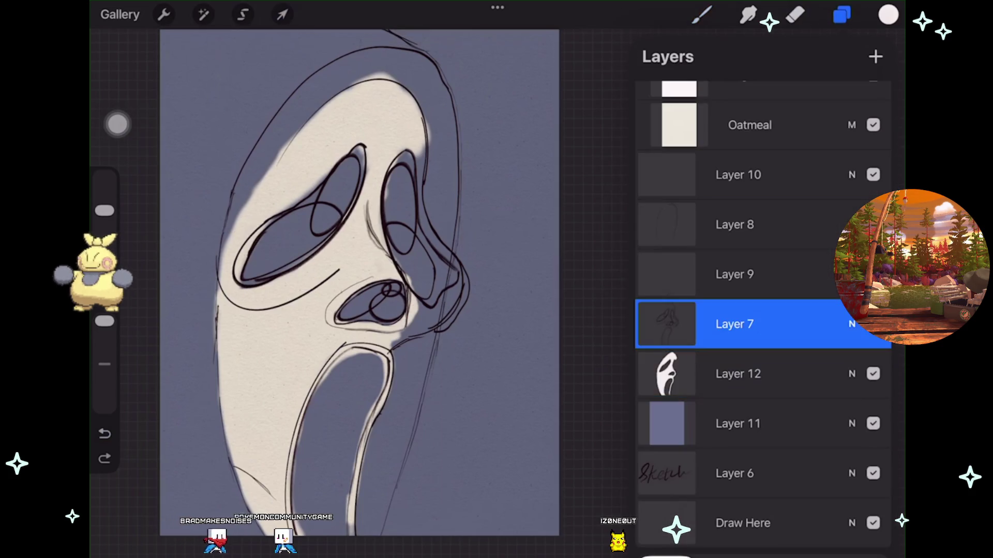
{"action": "left_click", "coordinate": [281, 14]}
{"action": "mouse_move", "coordinate": [343, 78]}
{"action": "left_mouse_down"}
{"action": "mouse_move", "coordinate": [334, 40]}
{"action": "mouse_move", "coordinate": [342, 46]}
{"action": "left_mouse_up"}
{"action": "left_click", "coordinate": [620, 533]}
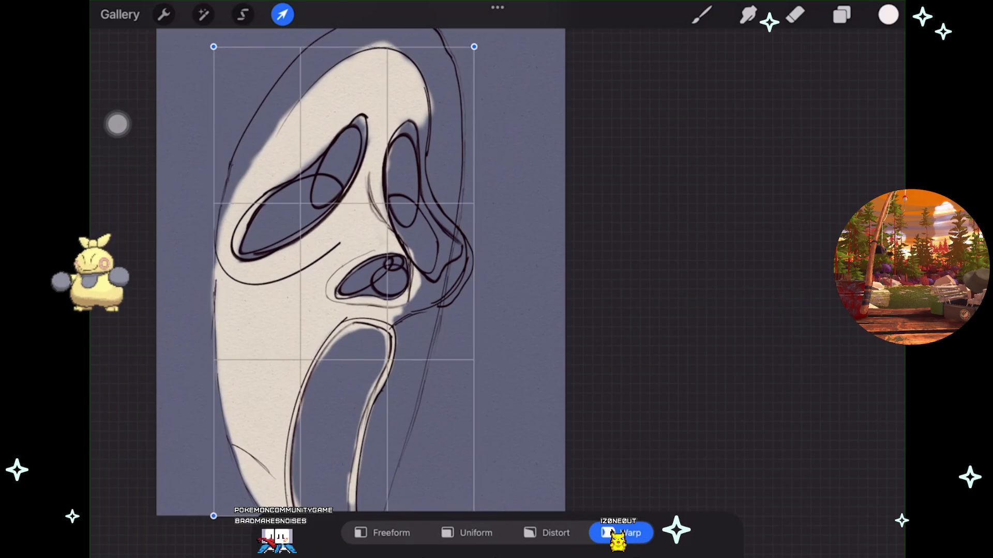
{"action": "left_click_drag", "start_coordinate": [468, 243], "coordinate": [443, 237]}
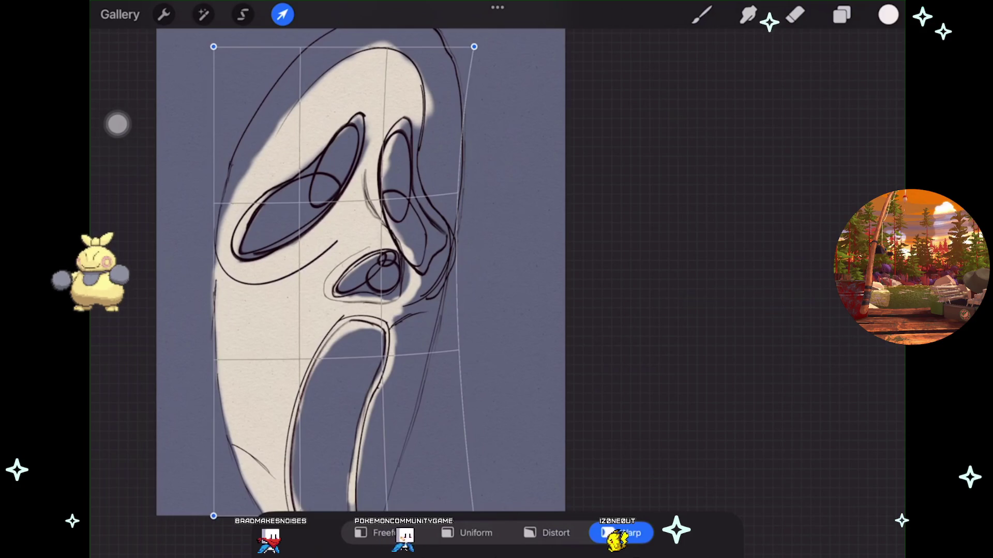
{"action": "left_click_drag", "start_coordinate": [361, 272], "coordinate": [410, 254]}
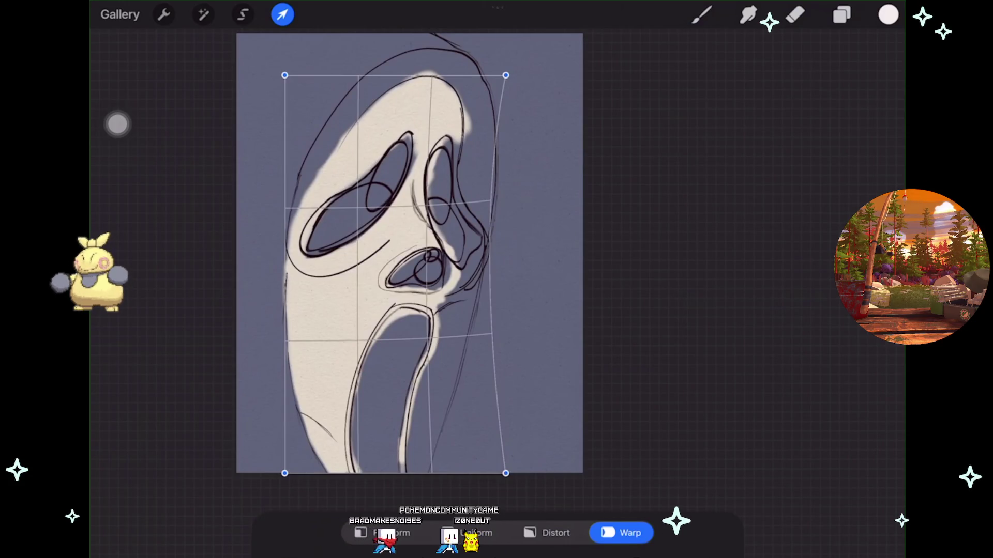
{"action": "left_click", "coordinate": [702, 15]}
{"action": "scroll", "coordinate": [426, 285], "scroll_direction": "up", "scroll_amount": 2}
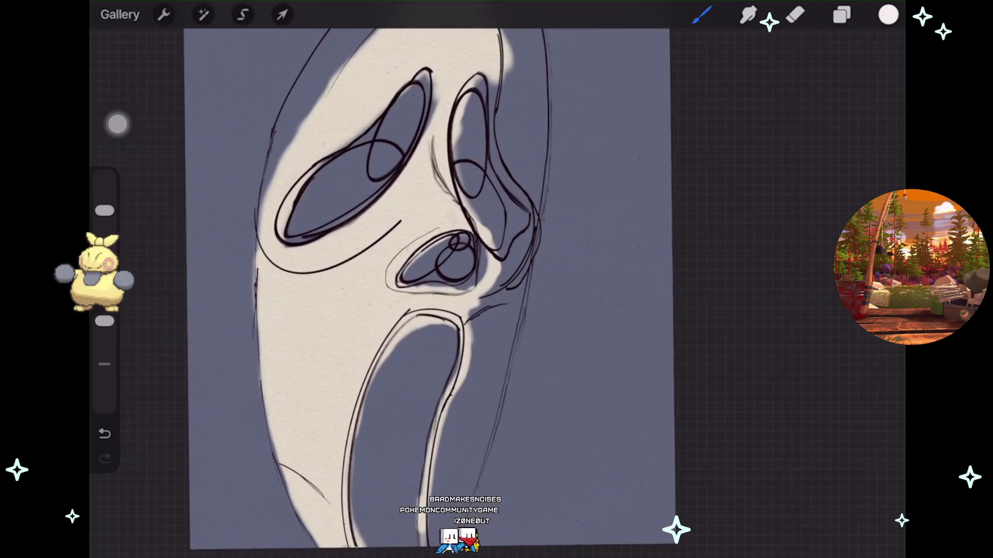
{"action": "left_click", "coordinate": [842, 15]}
{"action": "left_click", "coordinate": [738, 386]}
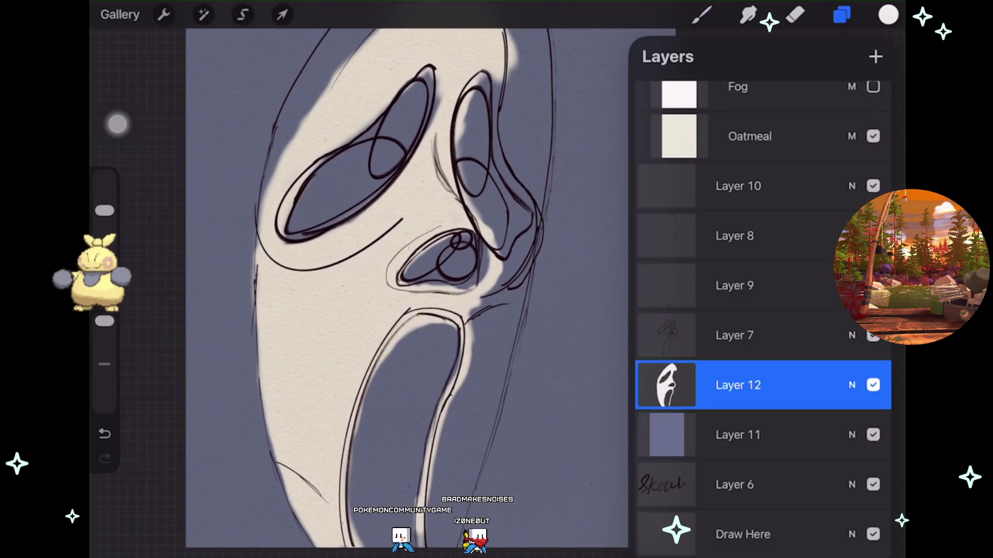
{"action": "left_click", "coordinate": [701, 14]}
{"action": "left_click", "coordinate": [702, 14]}
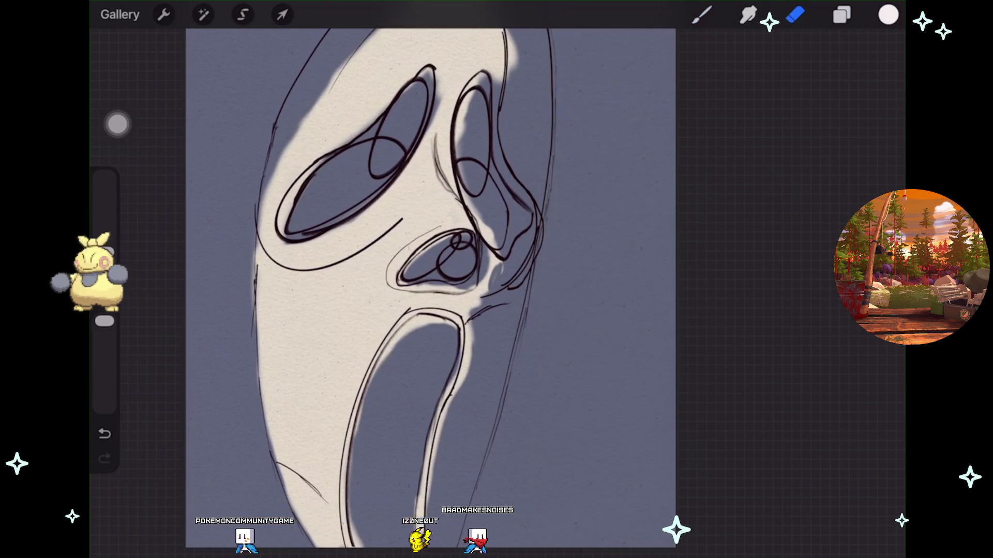
{"action": "key", "text": "ctrl+z"}
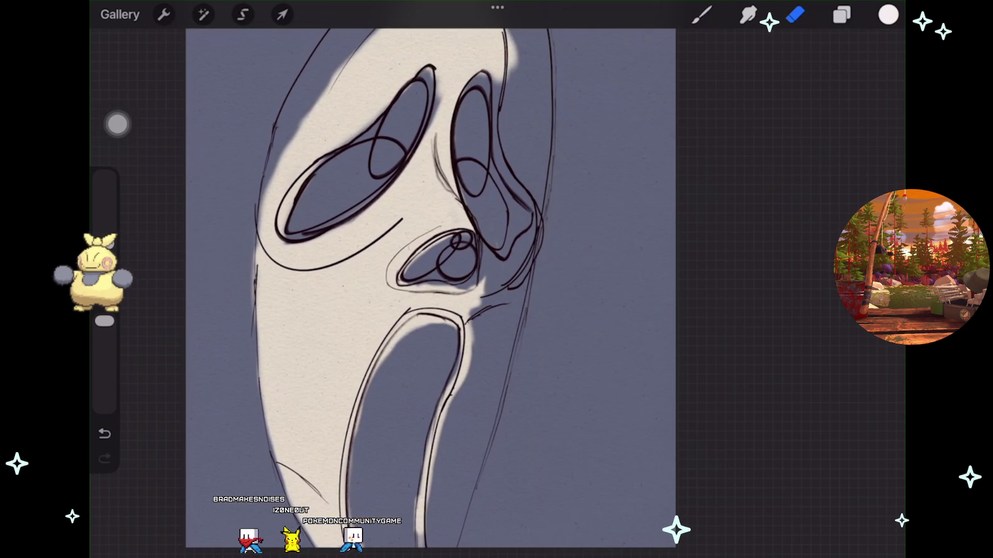
{"action": "scroll", "coordinate": [430, 284], "scroll_direction": "down", "scroll_amount": 2}
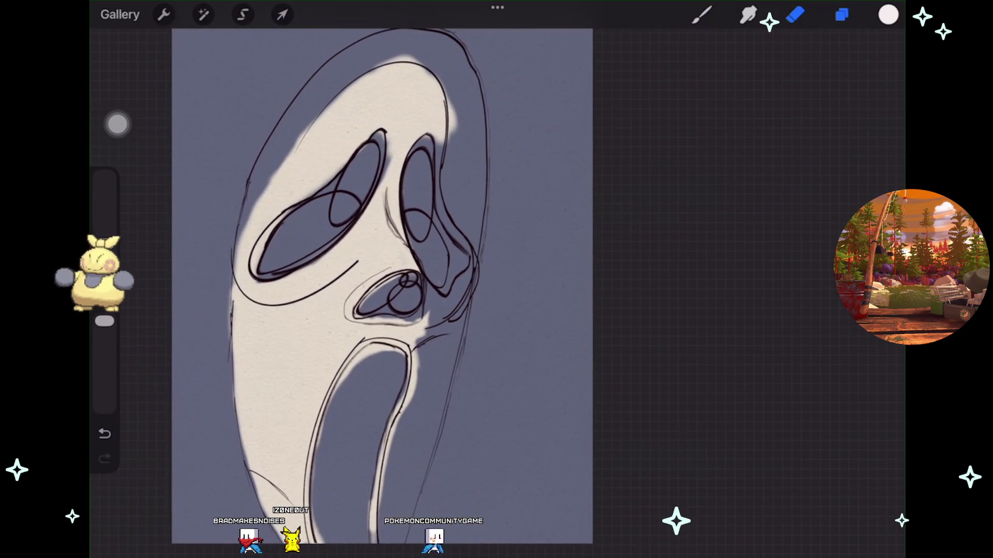
Paint cream into the gap right of the nose, retouching it with a smaller brush.
{"action": "left_click", "coordinate": [841, 15]}
{"action": "left_click", "coordinate": [701, 15]}
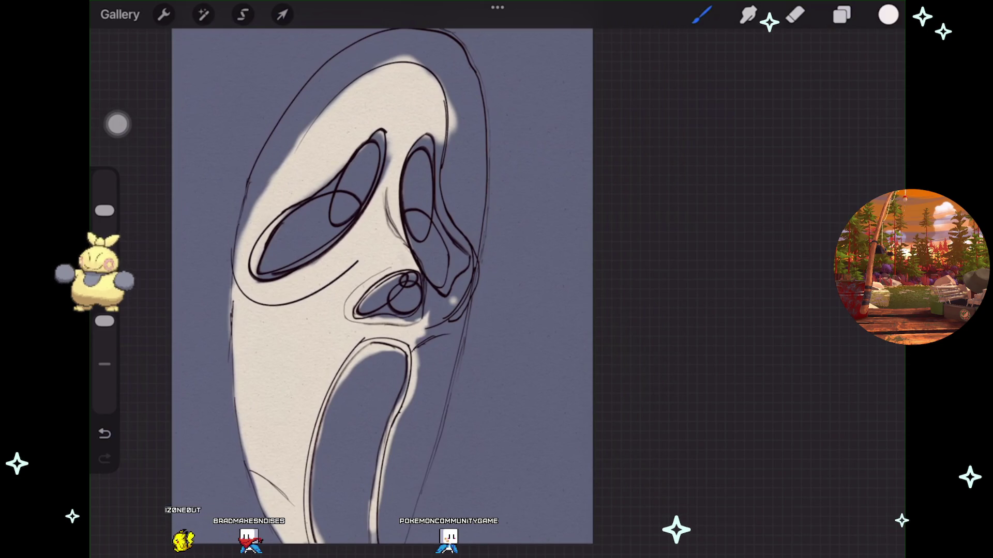
{"action": "key", "text": "ctrl+z"}
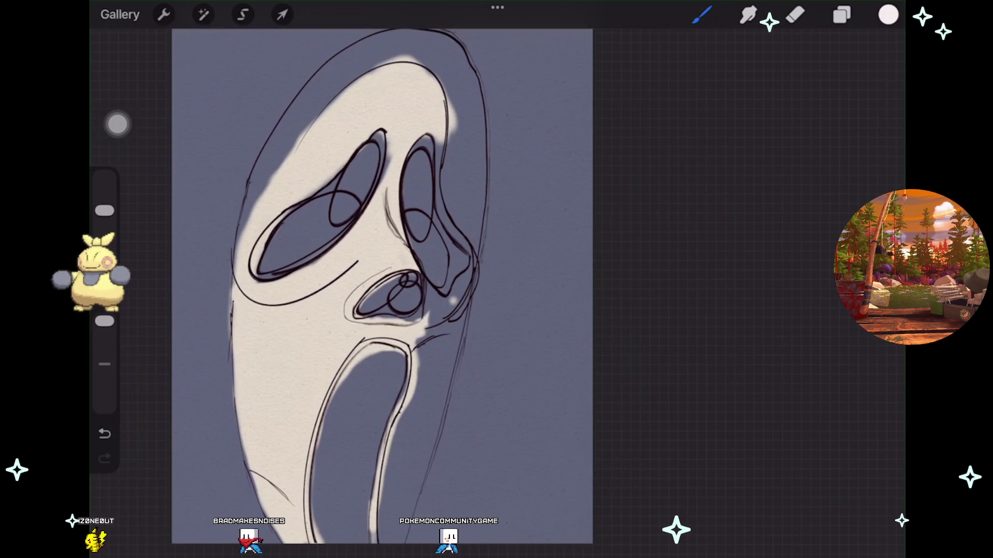
{"action": "left_click_drag", "start_coordinate": [463, 271], "coordinate": [445, 310]}
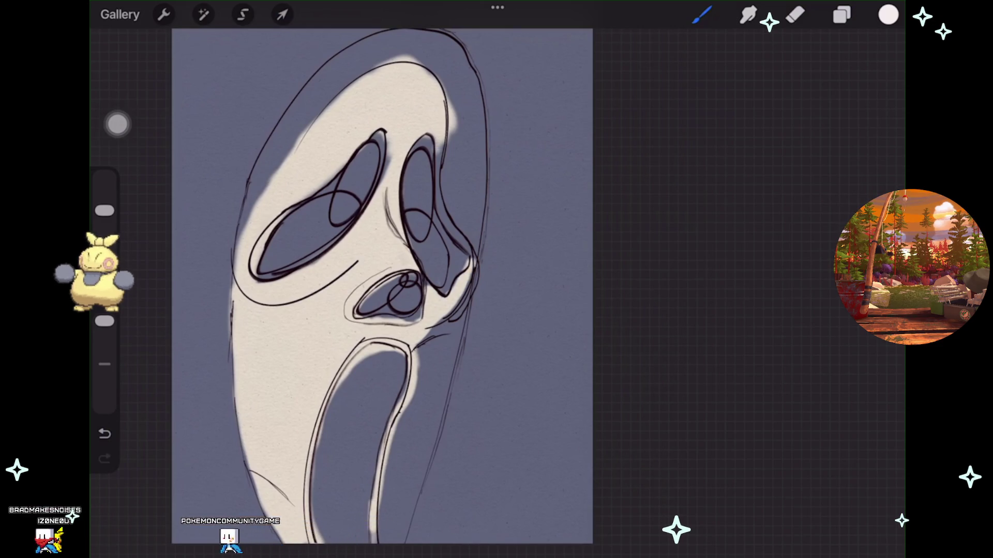
{"action": "key", "text": "ctrl+z"}
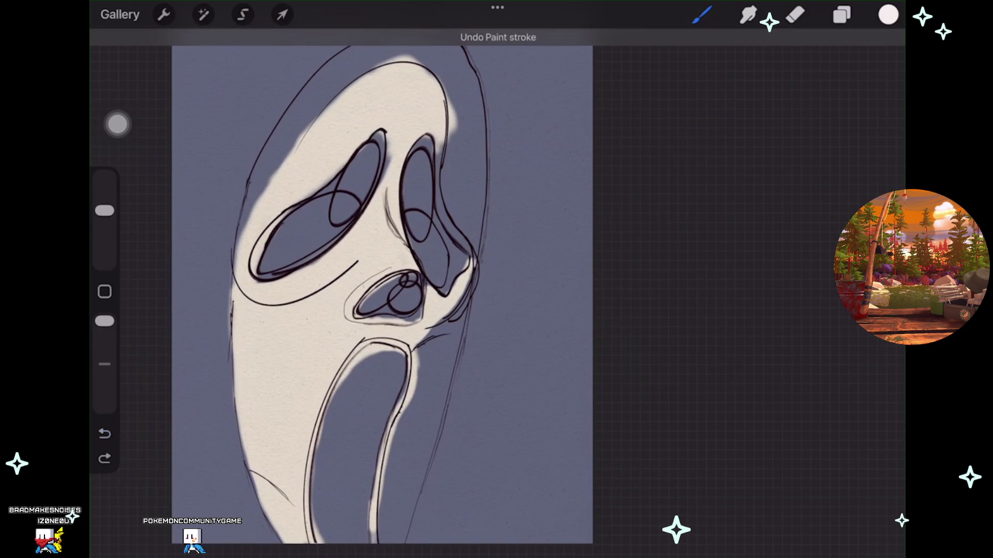
{"action": "left_click_drag", "start_coordinate": [105, 211], "coordinate": [104, 221]}
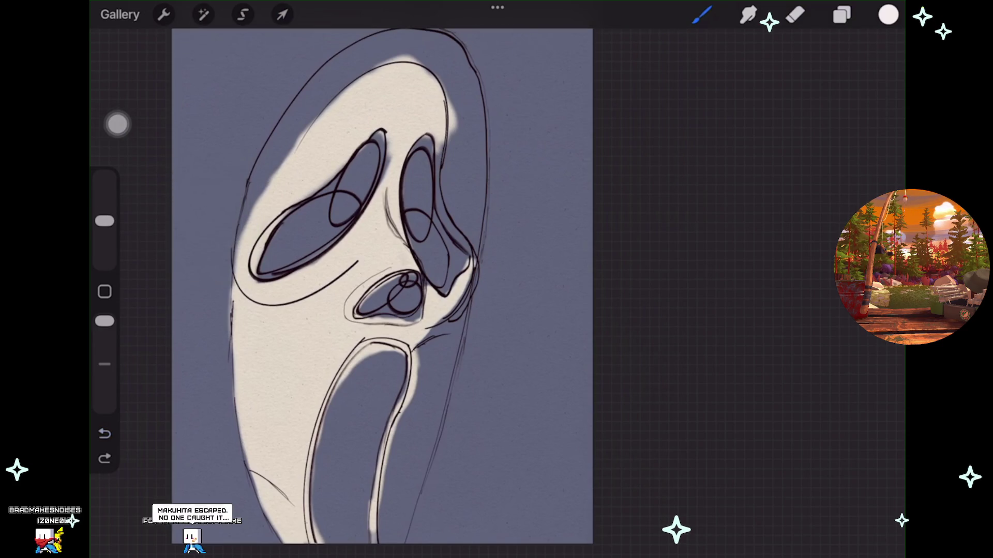
{"action": "left_click_drag", "start_coordinate": [443, 207], "coordinate": [447, 217]}
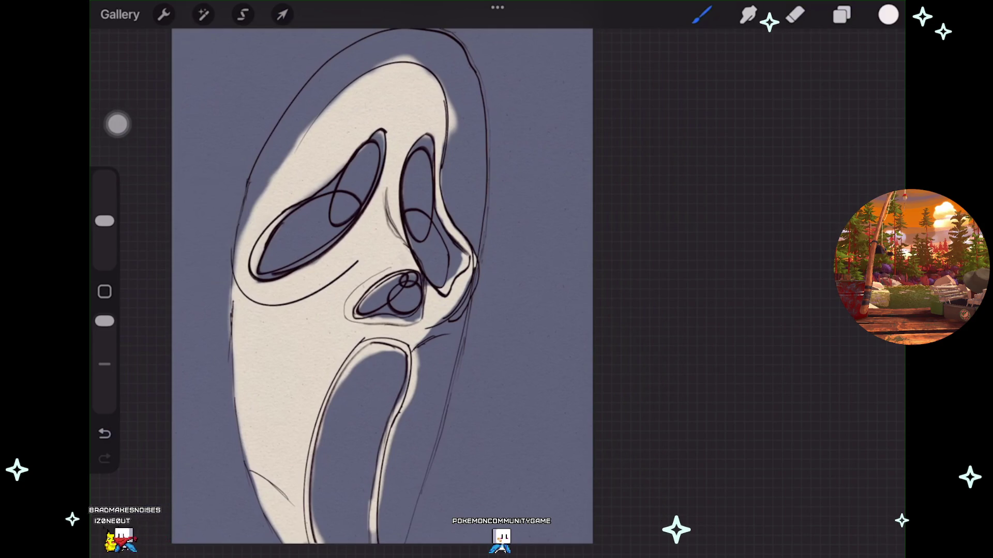
Review the filled nose area, then bring up the layer list and Colours panel.
{"action": "scroll", "coordinate": [266, 339], "scroll_direction": "up", "scroll_amount": 2}
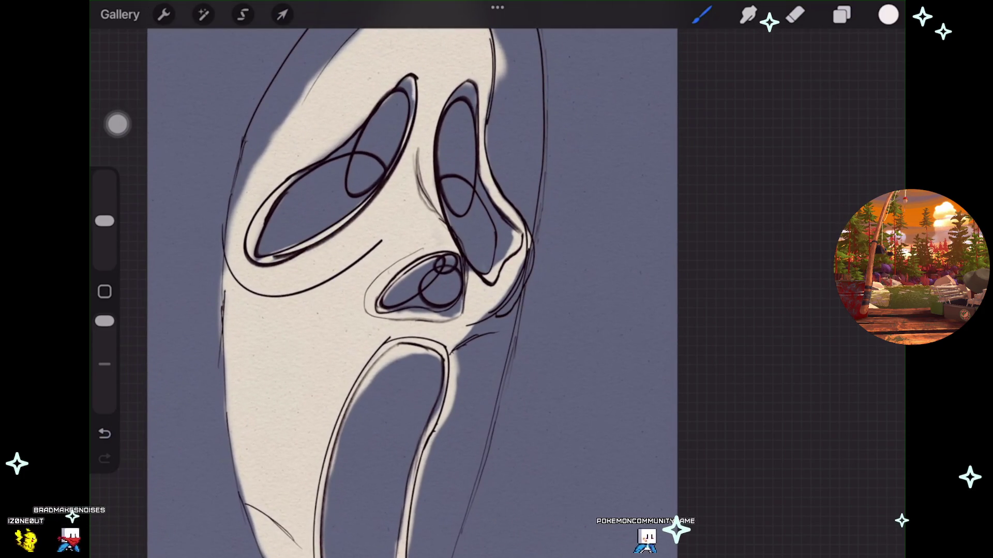
{"action": "scroll", "coordinate": [310, 444], "scroll_direction": "down", "scroll_amount": 1}
{"action": "scroll", "coordinate": [310, 445], "scroll_direction": "down", "scroll_amount": 1}
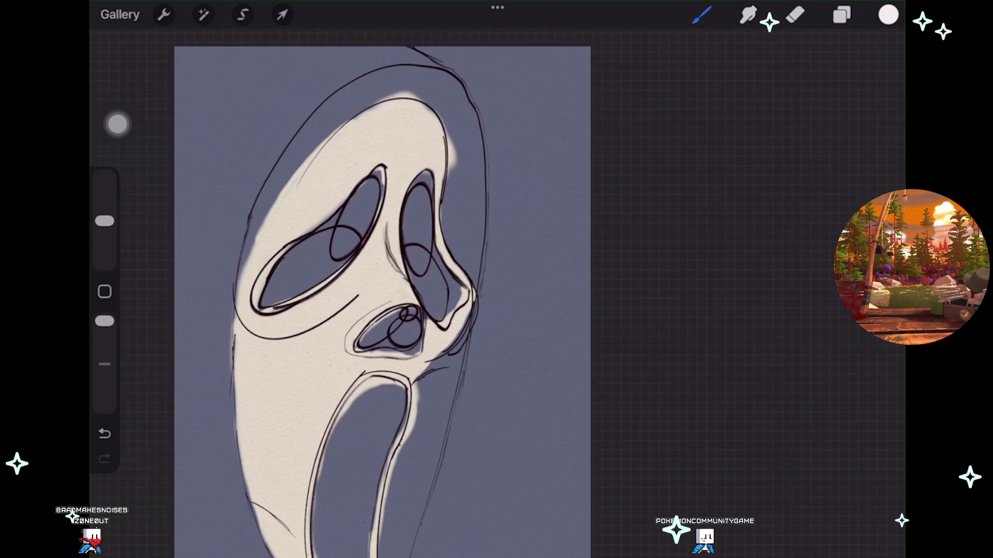
{"action": "scroll", "coordinate": [365, 397], "scroll_direction": "down", "scroll_amount": 1}
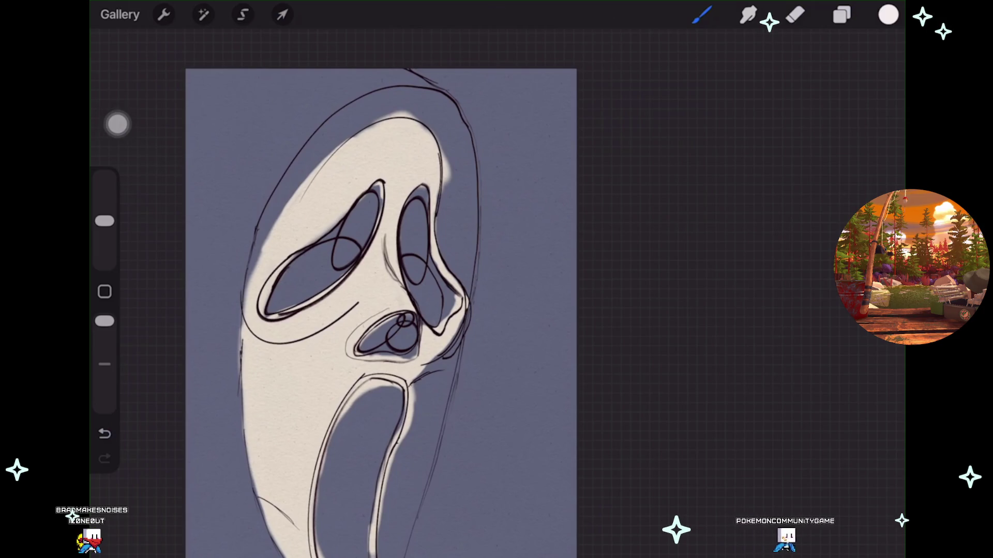
{"action": "left_click", "coordinate": [842, 14]}
{"action": "left_click", "coordinate": [889, 14]}
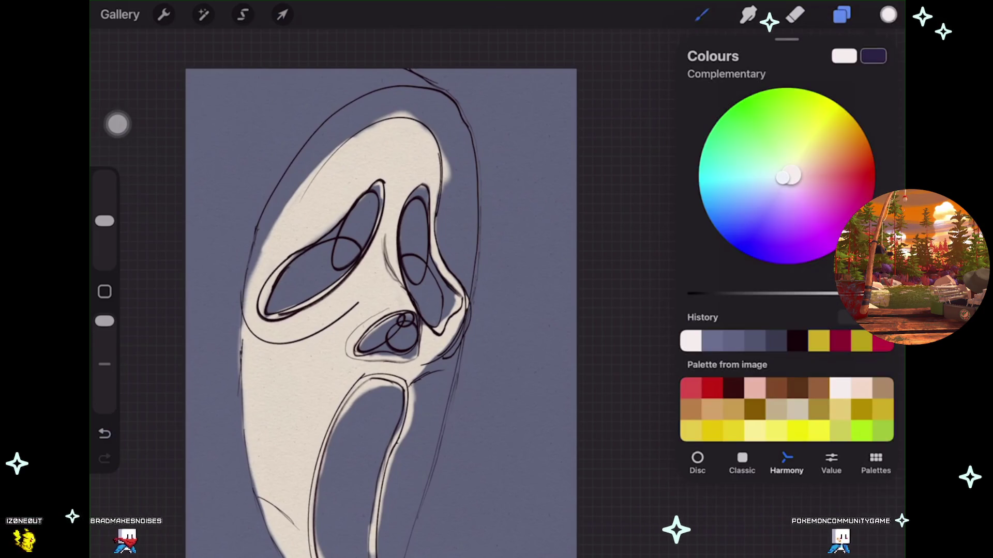
Try black, undo the stray black stroke, and make Layer 12 the working layer.
{"action": "mouse_move", "coordinate": [854, 294]}
{"action": "left_mouse_down"}
{"action": "mouse_move", "coordinate": [695, 293]}
{"action": "mouse_move", "coordinate": [713, 294]}
{"action": "left_mouse_up"}
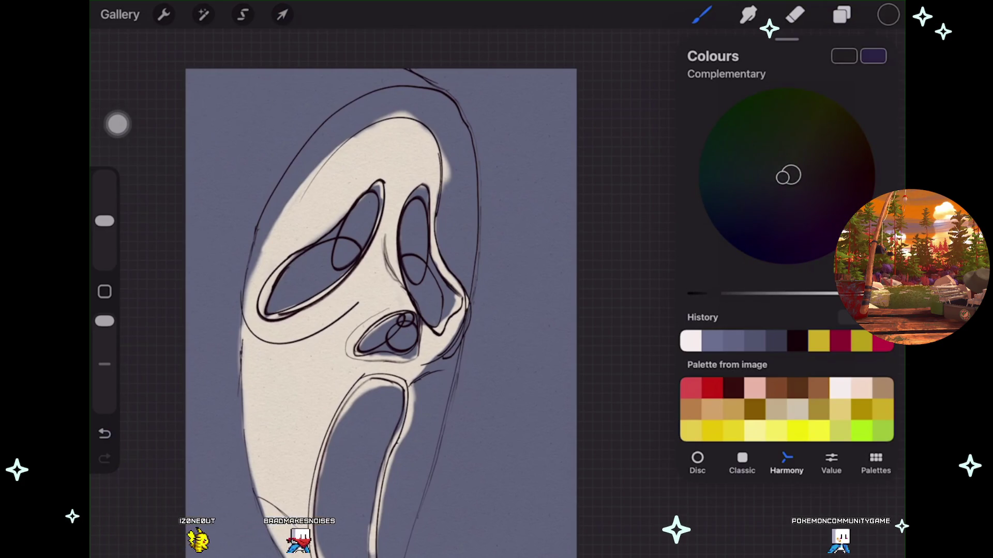
{"action": "left_click", "coordinate": [889, 15]}
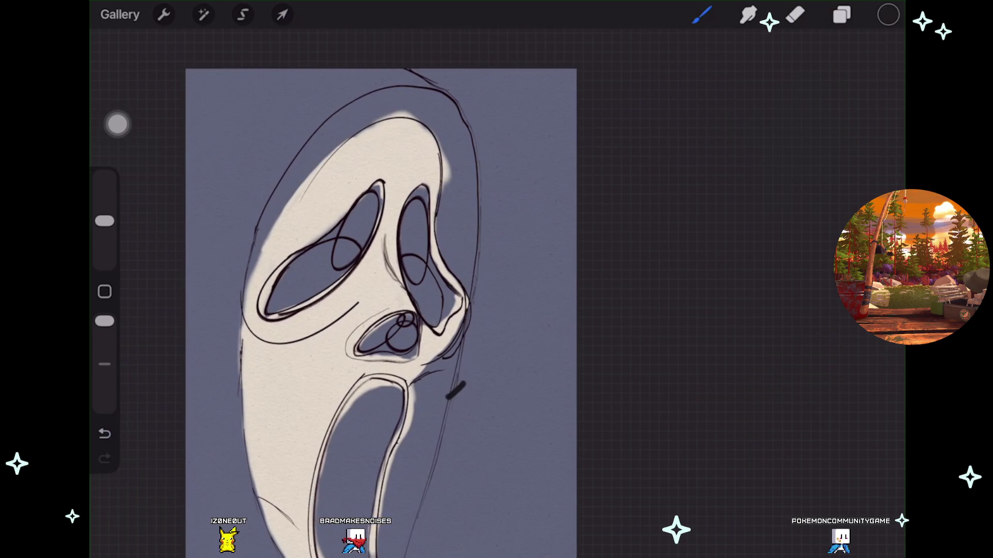
{"action": "key", "text": "ctrl+z"}
{"action": "scroll", "coordinate": [403, 285], "scroll_direction": "down", "scroll_amount": 1}
{"action": "left_click", "coordinate": [842, 14]}
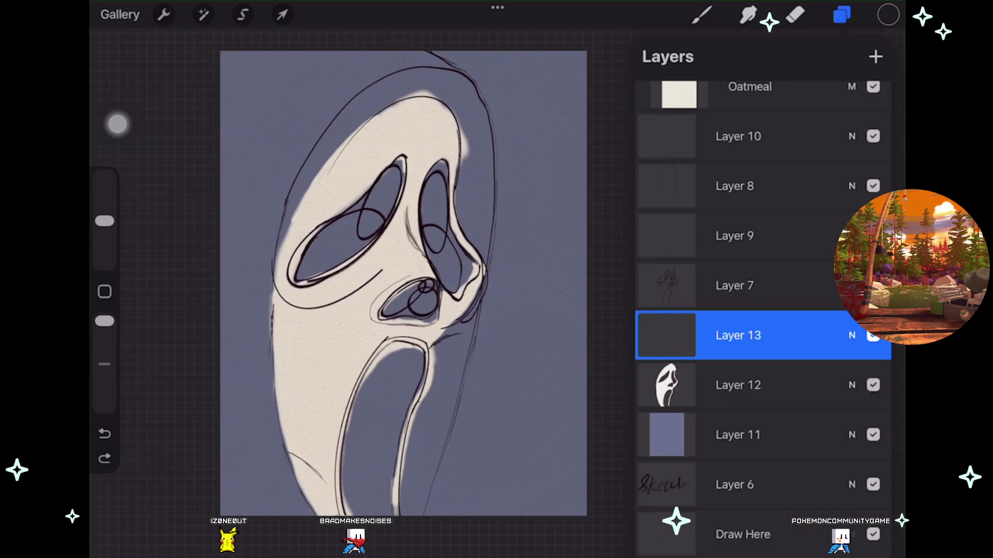
{"action": "left_click", "coordinate": [738, 385]}
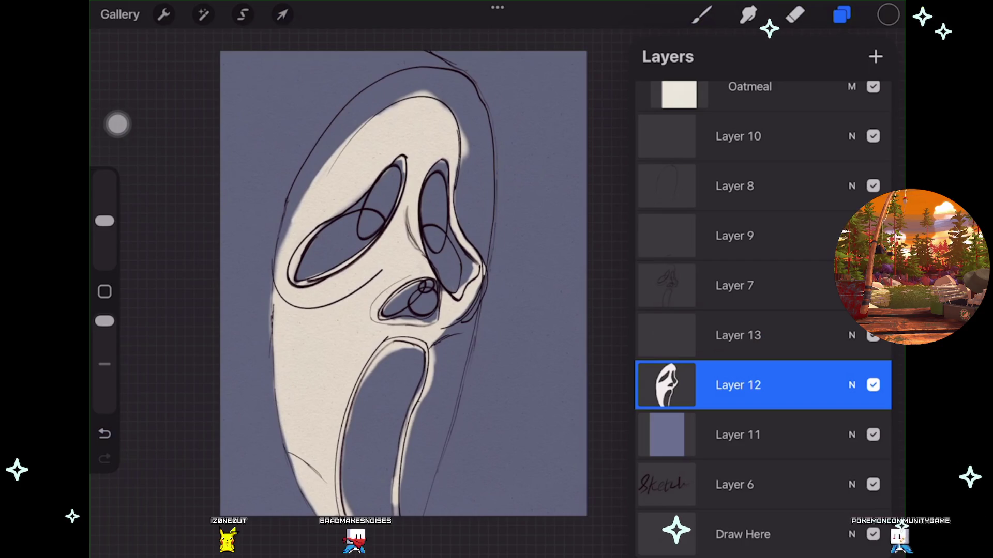
Create a new palette and add the grey-blue background and near-black colours to it.
{"action": "left_click", "coordinate": [888, 14]}
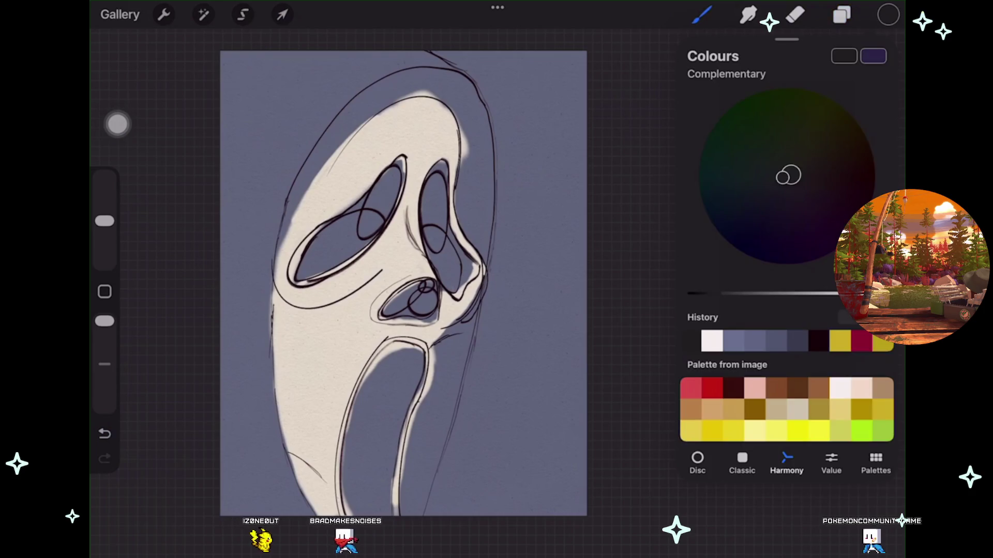
{"action": "left_click", "coordinate": [876, 463]}
{"action": "left_click", "coordinate": [879, 56]}
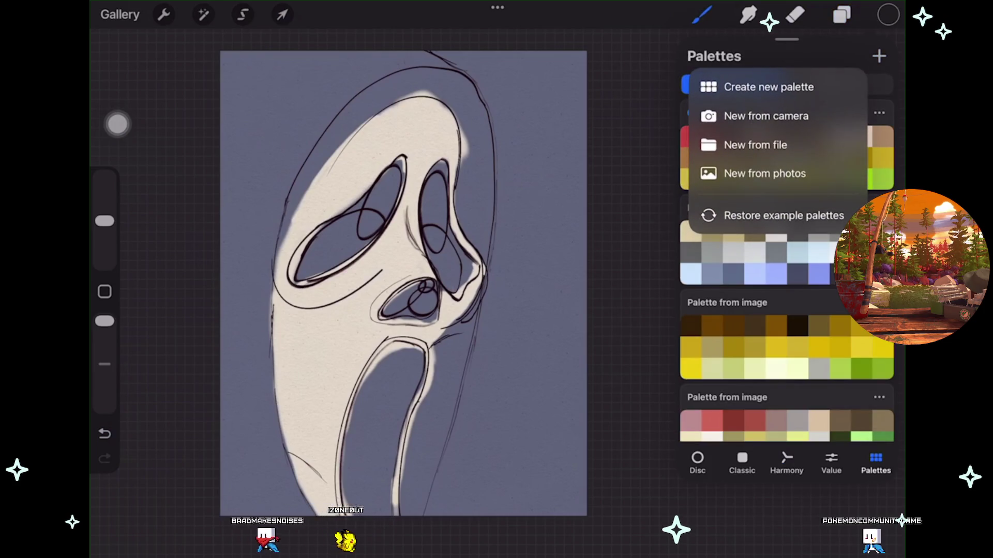
{"action": "left_click", "coordinate": [767, 86]}
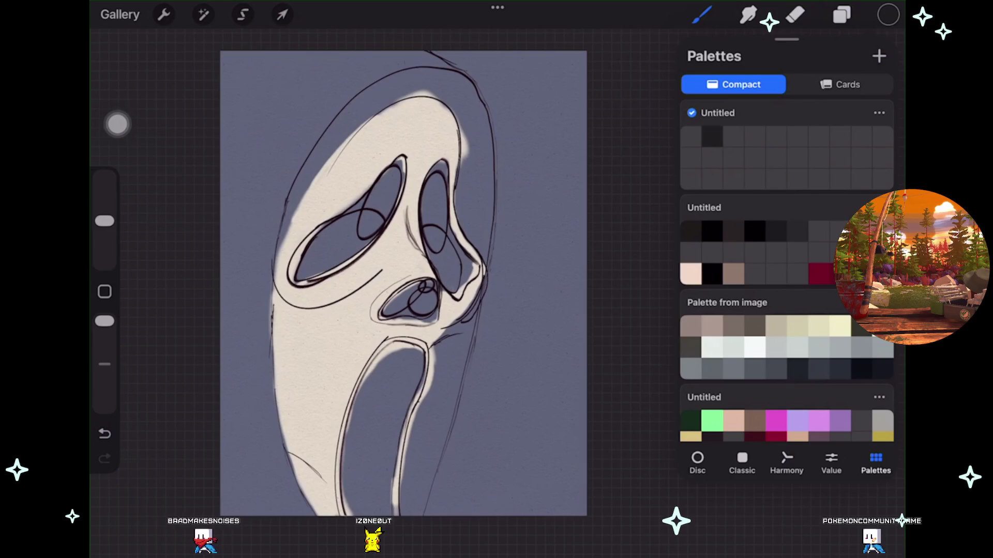
{"action": "left_click", "coordinate": [697, 463]}
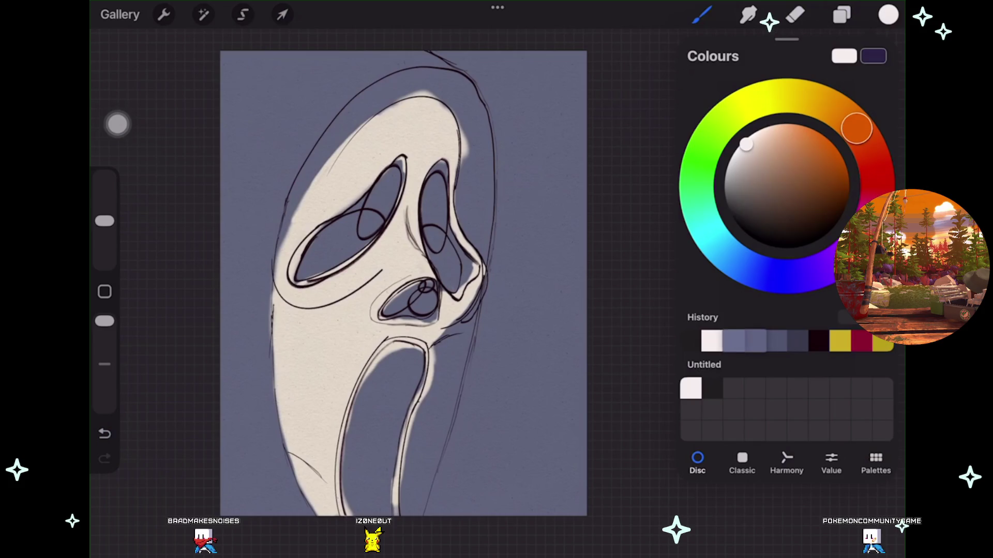
{"action": "left_click", "coordinate": [755, 341]}
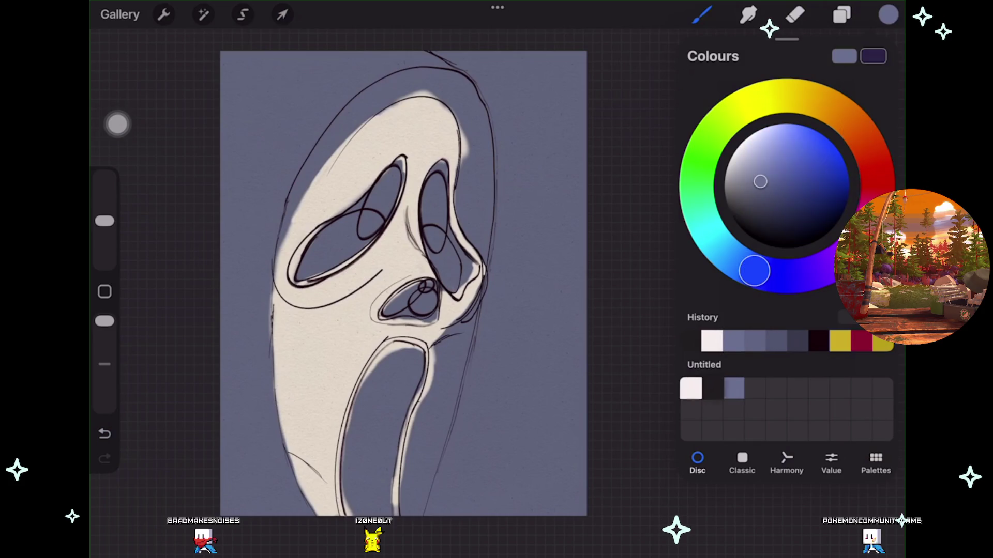
{"action": "left_click", "coordinate": [712, 388]}
{"action": "left_click", "coordinate": [888, 15]}
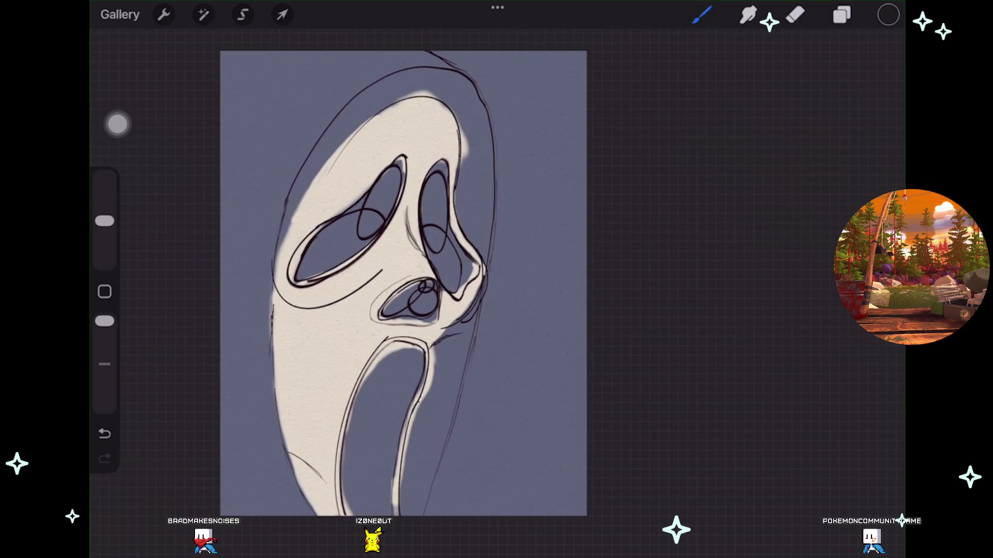
{"action": "left_click", "coordinate": [842, 15]}
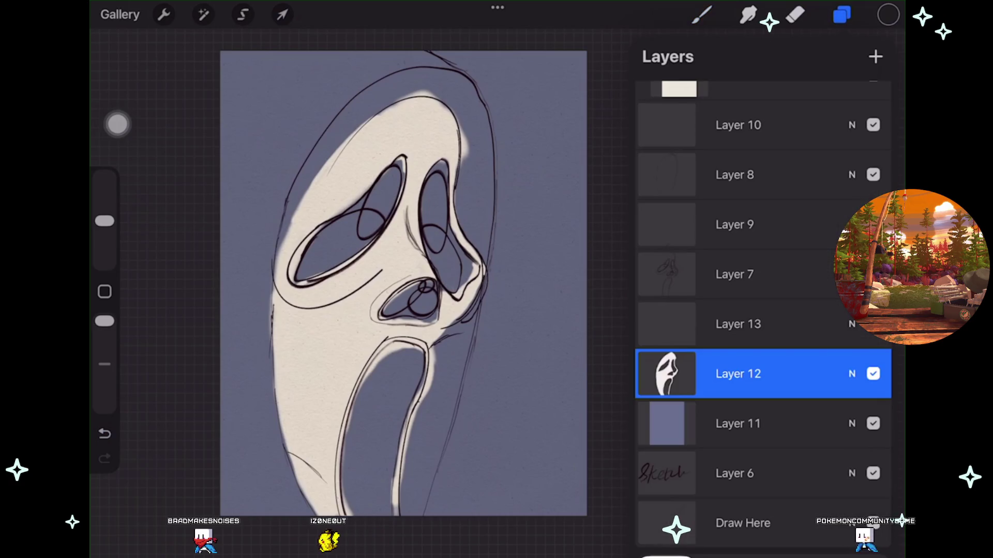
Switch the paint colour to white and check the brush and layer panels.
{"action": "scroll", "coordinate": [403, 282], "scroll_direction": "down", "scroll_amount": 1}
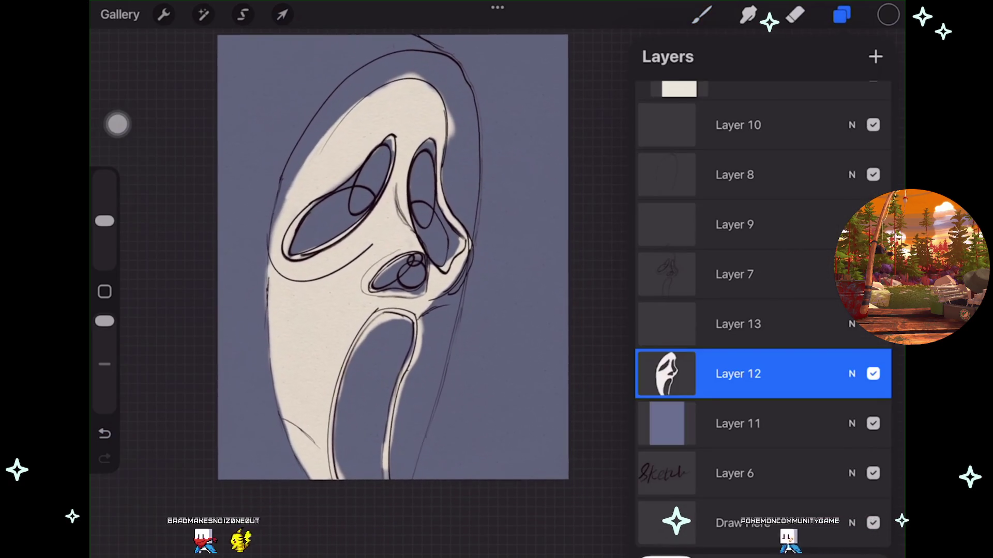
{"action": "left_click", "coordinate": [702, 15]}
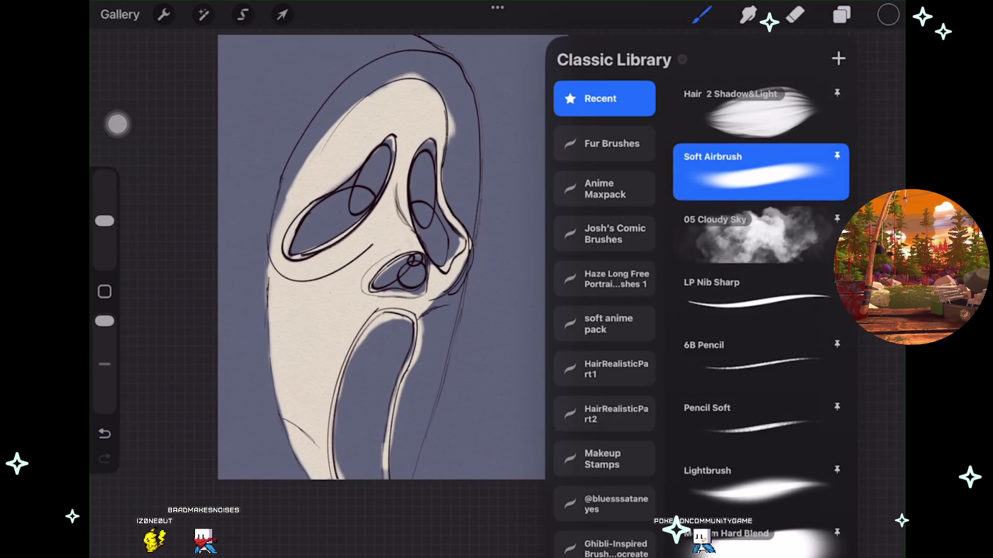
{"action": "left_click", "coordinate": [888, 15]}
{"action": "left_click", "coordinate": [691, 388]}
{"action": "left_click", "coordinate": [702, 14]}
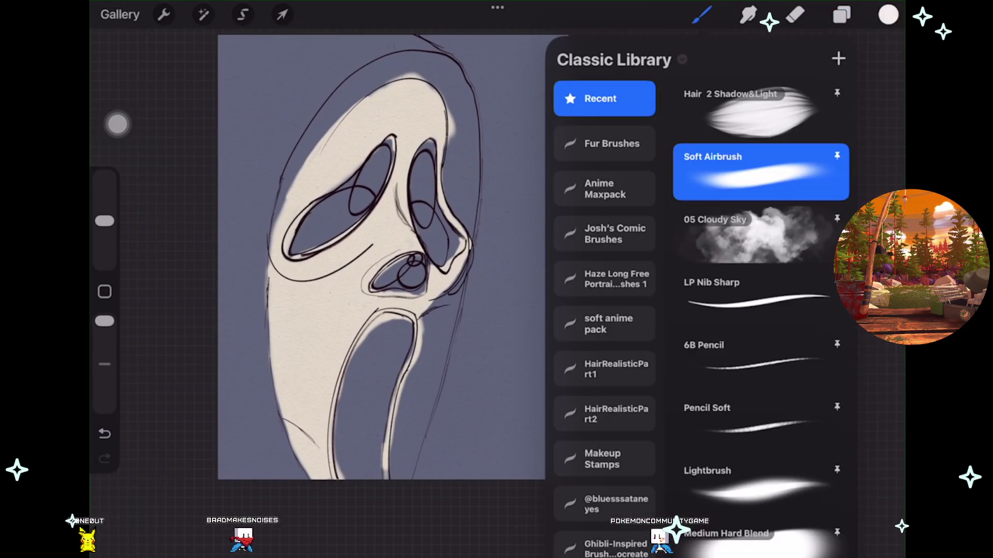
{"action": "left_click", "coordinate": [842, 14]}
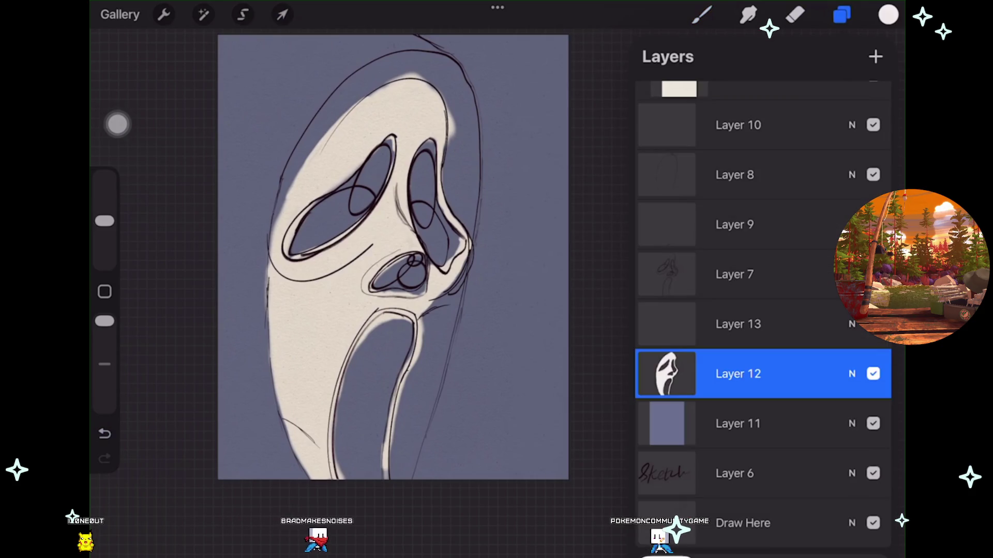
{"action": "scroll", "coordinate": [393, 259], "scroll_direction": "up", "scroll_amount": 5}
{"action": "left_click", "coordinate": [842, 14]}
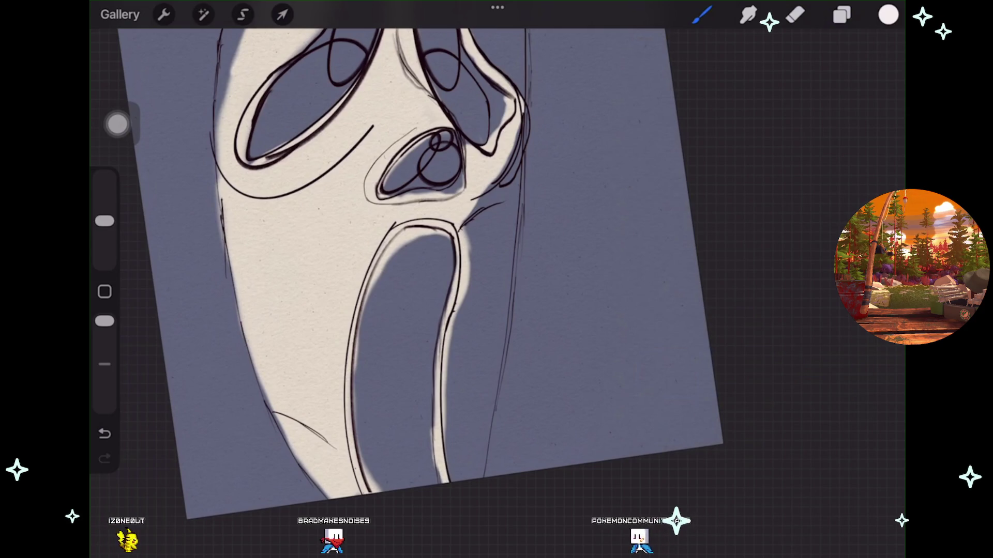
Toggle Layer 12's visibility to check the fill, switch to the Eraser, and undo a stray erase near the mouth.
{"action": "scroll", "coordinate": [450, 279], "scroll_direction": "up", "scroll_amount": 3}
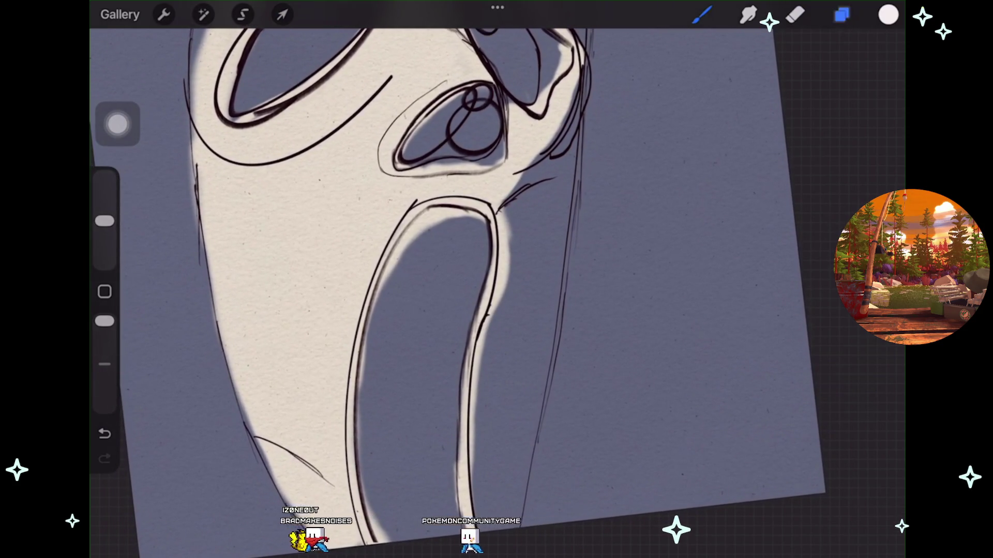
{"action": "left_click", "coordinate": [842, 14]}
{"action": "left_click", "coordinate": [873, 374]}
{"action": "left_click", "coordinate": [873, 374]}
{"action": "left_click", "coordinate": [667, 374]}
{"action": "left_click", "coordinate": [667, 374]}
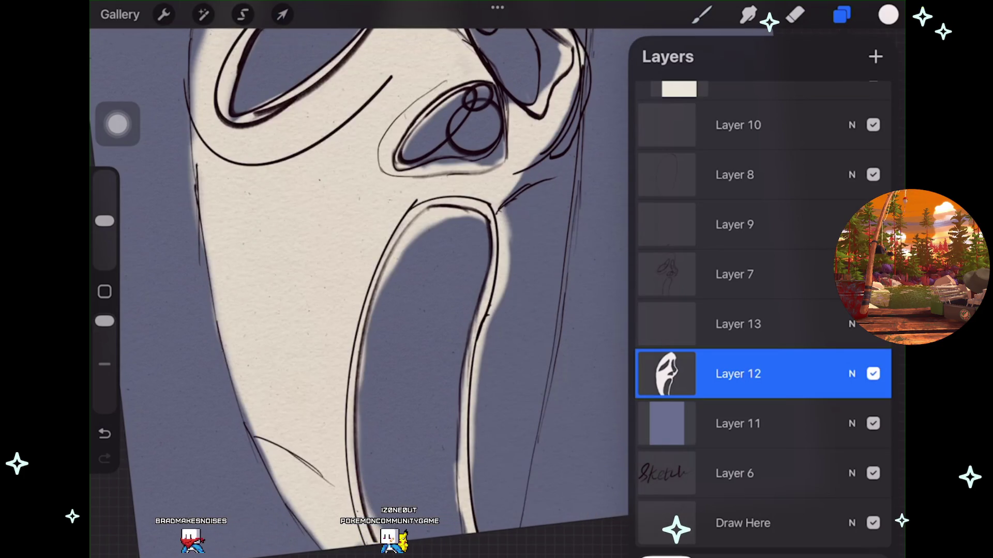
{"action": "left_click", "coordinate": [795, 15]}
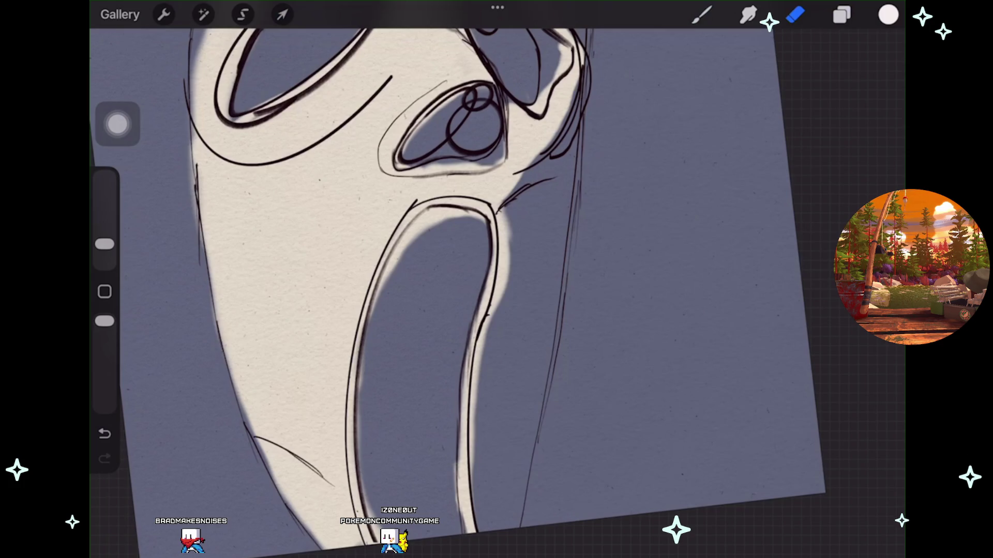
{"action": "key", "text": "ctrl+z"}
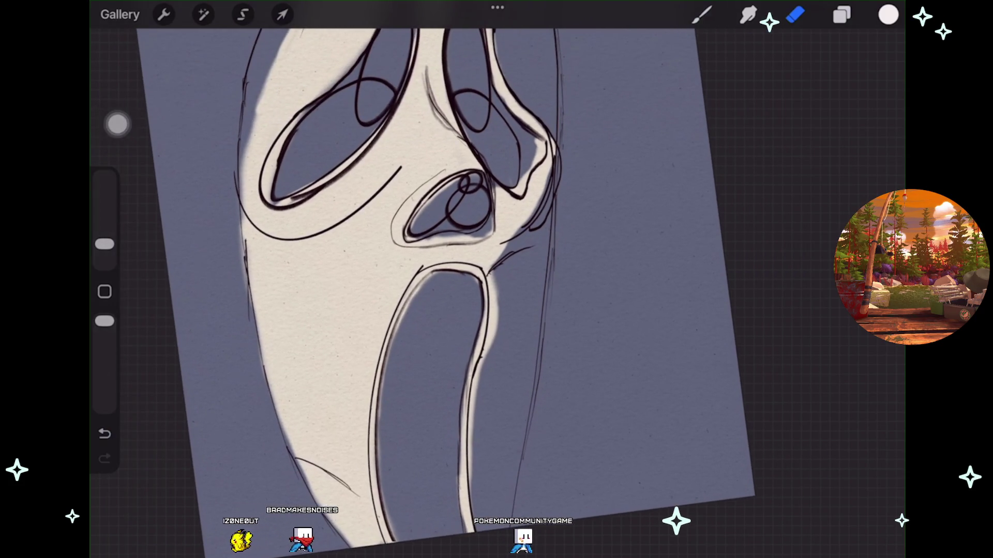
{"action": "left_click", "coordinate": [842, 14]}
Add a new layer above background Layer 11 and pick a dark shadow colour.
{"action": "left_click", "coordinate": [760, 424]}
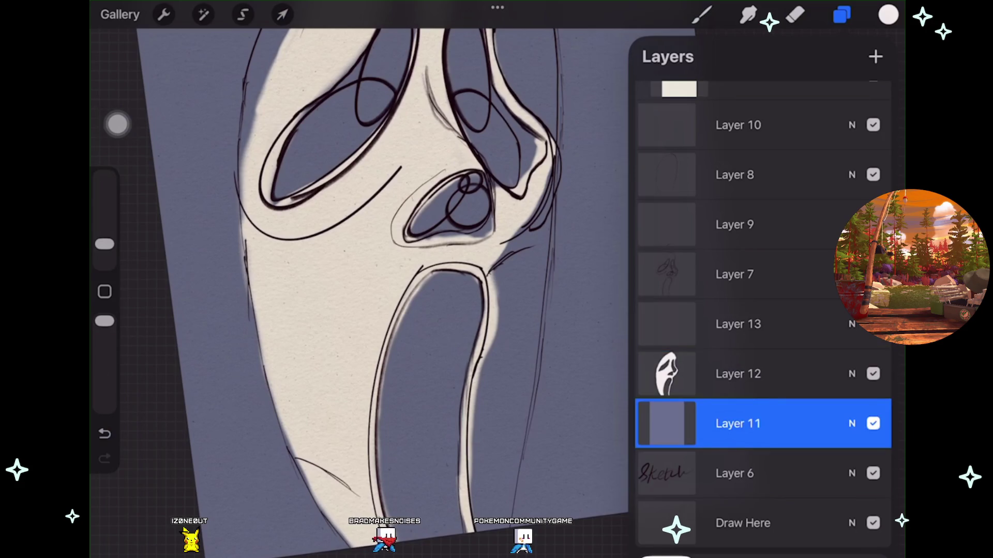
{"action": "left_click", "coordinate": [875, 56]}
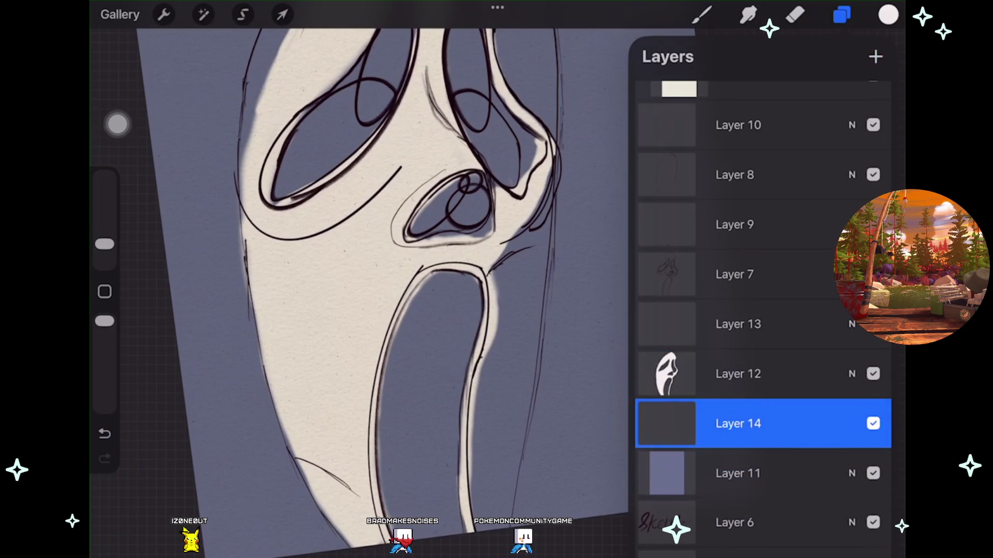
{"action": "left_click", "coordinate": [701, 15]}
{"action": "left_click_drag", "start_coordinate": [569, 155], "coordinate": [595, 197]}
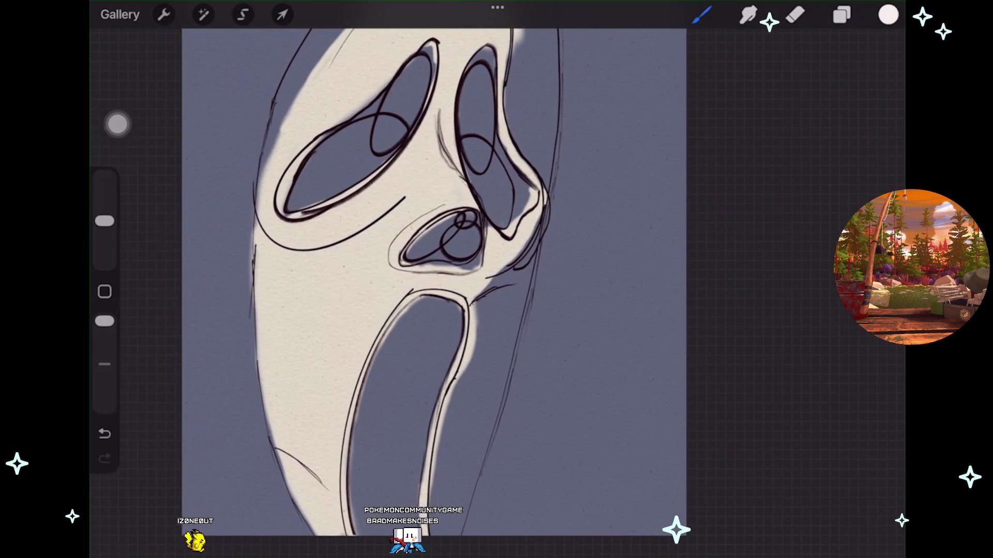
{"action": "left_click", "coordinate": [701, 14]}
{"action": "left_click", "coordinate": [888, 14]}
{"action": "left_click", "coordinate": [740, 218]}
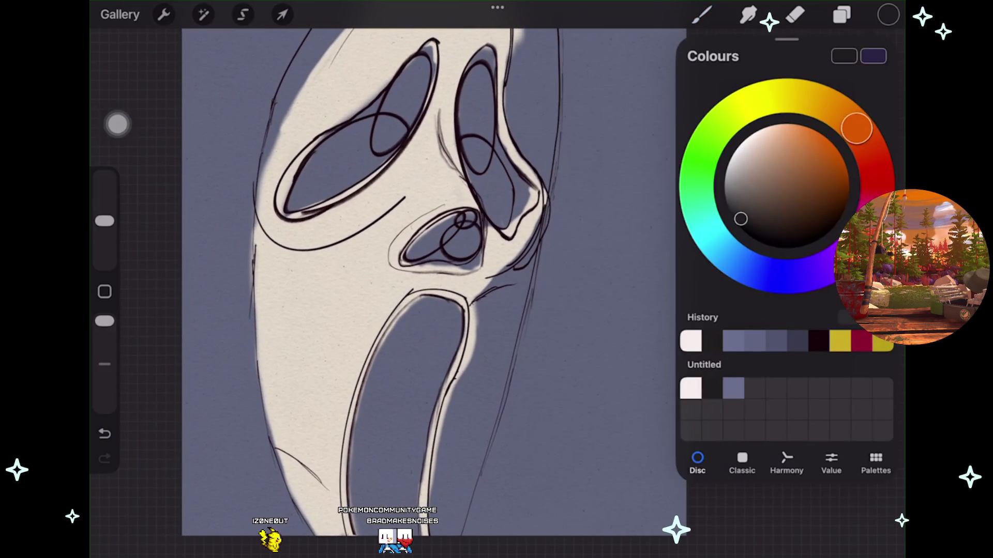
{"action": "left_click", "coordinate": [888, 15]}
{"action": "left_click_drag", "start_coordinate": [372, 446], "coordinate": [374, 505]}
{"action": "key", "text": "ctrl+z"}
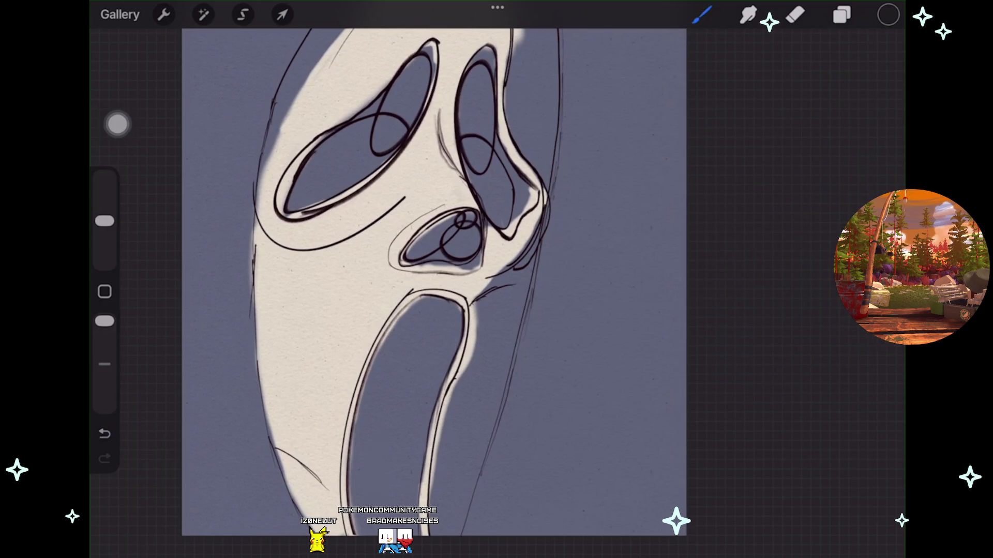
Enlarge the brush and paint dark shadow down the mask's lower-left side.
{"action": "left_click_drag", "start_coordinate": [105, 221], "coordinate": [104, 178]}
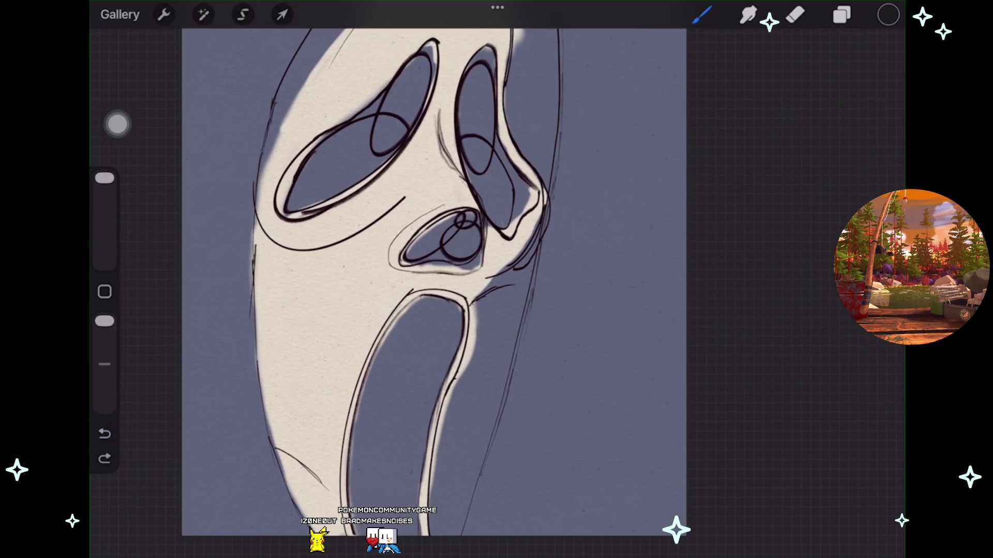
{"action": "scroll", "coordinate": [434, 279], "scroll_direction": "down", "scroll_amount": 2}
{"action": "left_click_drag", "start_coordinate": [251, 375], "coordinate": [287, 491]}
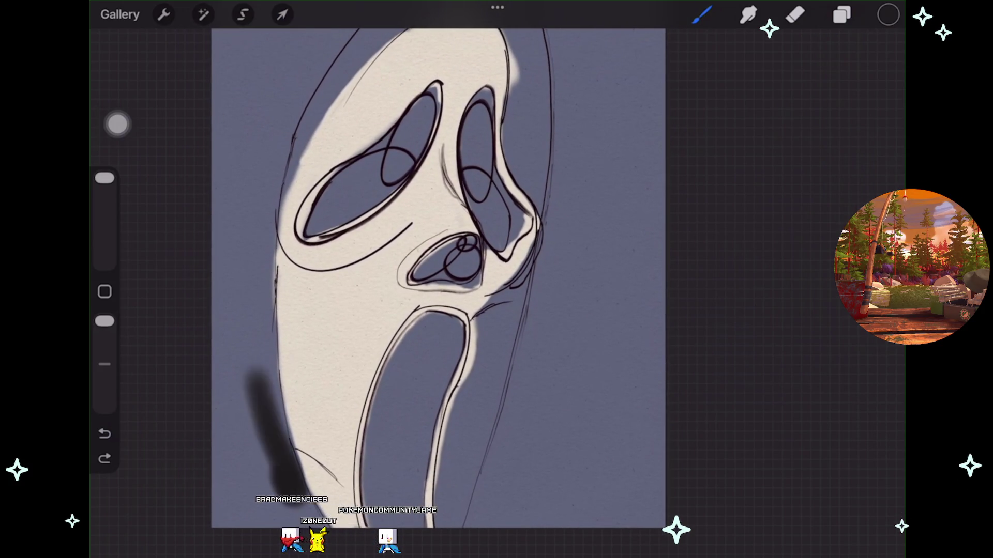
{"action": "left_click_drag", "start_coordinate": [266, 357], "coordinate": [282, 489]}
{"action": "left_click_drag", "start_coordinate": [258, 308], "coordinate": [267, 522]}
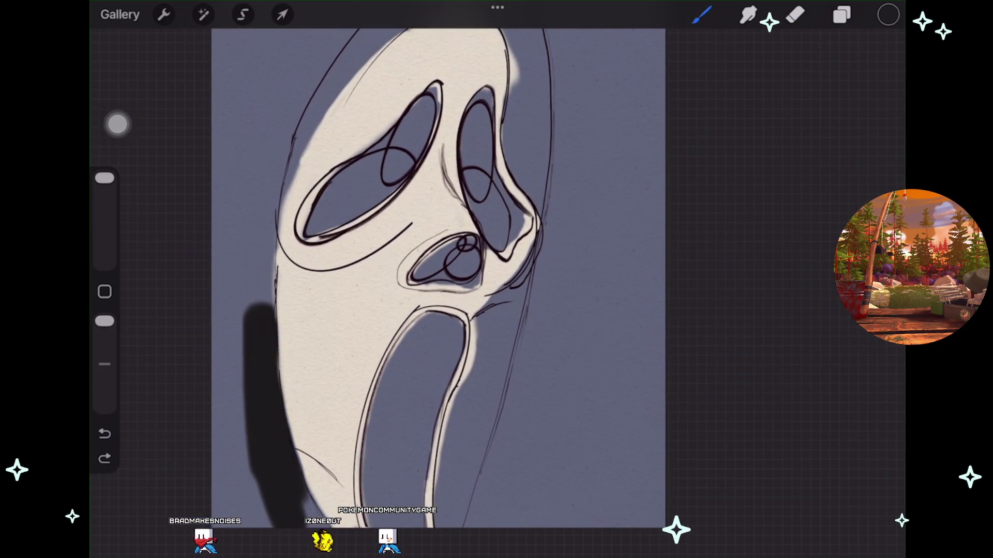
{"action": "left_click_drag", "start_coordinate": [305, 429], "coordinate": [331, 525]}
{"action": "left_click_drag", "start_coordinate": [228, 382], "coordinate": [243, 525]}
{"action": "mouse_move", "coordinate": [228, 460]}
{"action": "left_mouse_down"}
{"action": "mouse_move", "coordinate": [244, 210]}
{"action": "mouse_move", "coordinate": [269, 305]}
{"action": "mouse_move", "coordinate": [274, 217]}
{"action": "left_mouse_up"}
{"action": "scroll", "coordinate": [408, 279], "scroll_direction": "down", "scroll_amount": 2}
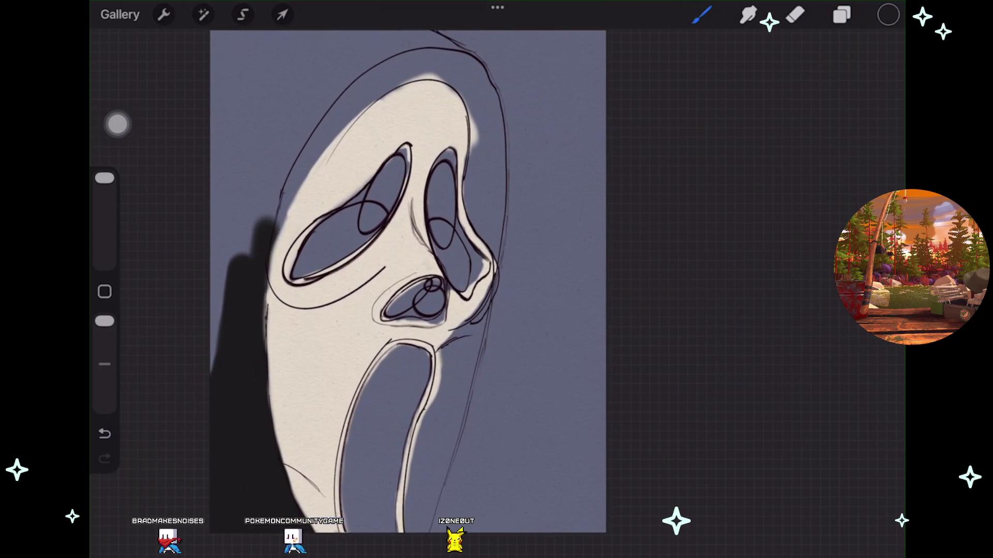
Extend the dark hood up the mask's left edge to the canvas top and across the upper left.
{"action": "left_click_drag", "start_coordinate": [243, 256], "coordinate": [274, 199]}
{"action": "key", "text": "ctrl+z"}
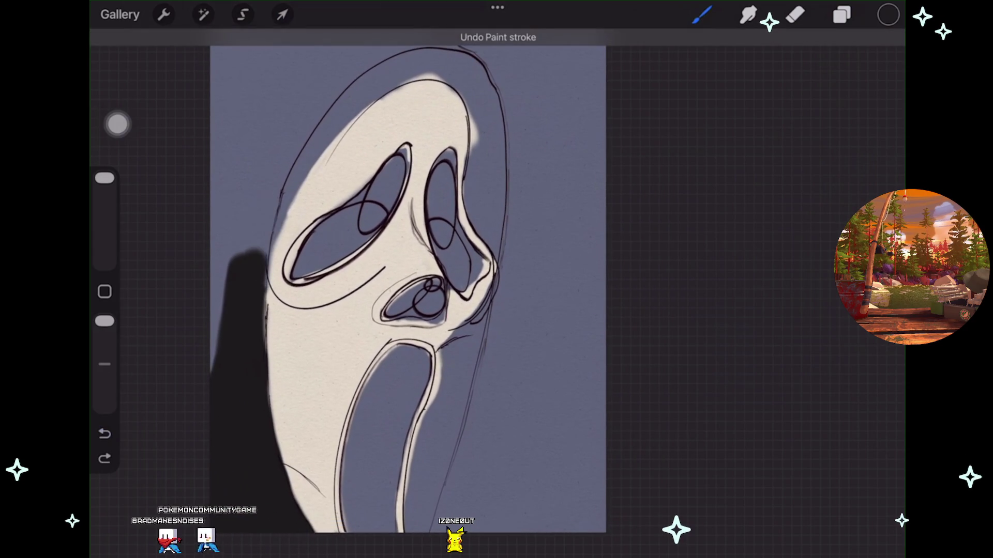
{"action": "left_click_drag", "start_coordinate": [237, 357], "coordinate": [266, 186]}
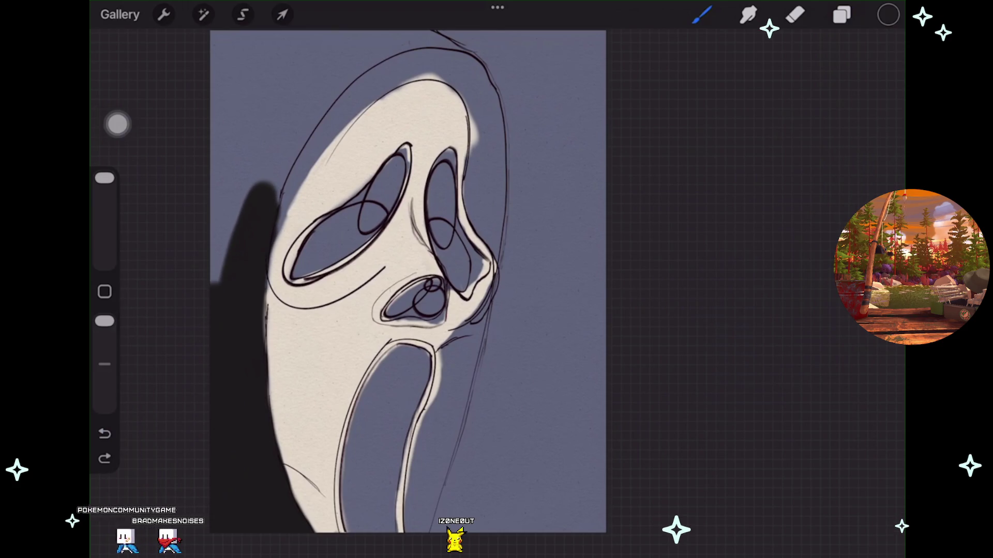
{"action": "left_click_drag", "start_coordinate": [241, 285], "coordinate": [266, 104]}
{"action": "scroll", "coordinate": [378, 321], "scroll_direction": "down", "scroll_amount": 2}
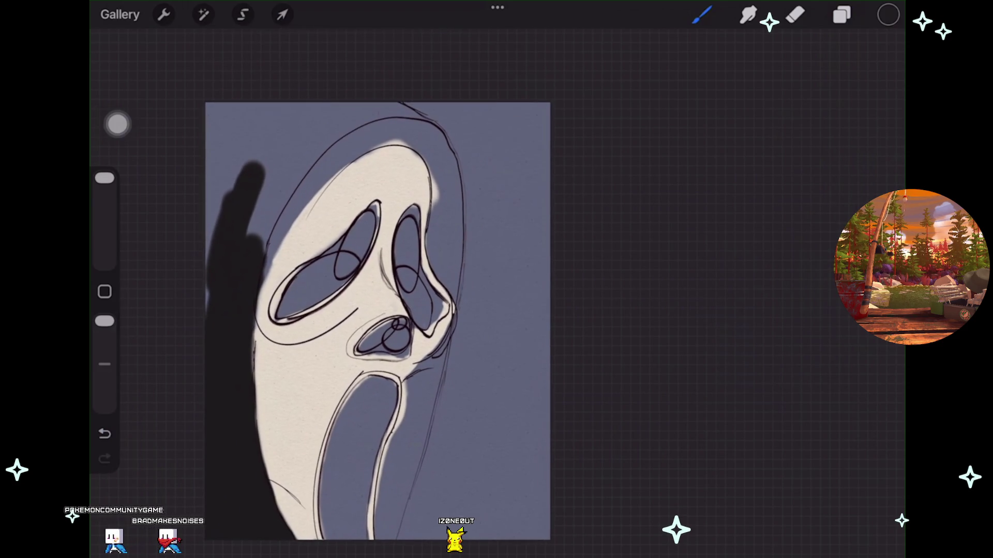
{"action": "left_click_drag", "start_coordinate": [235, 217], "coordinate": [222, 109]}
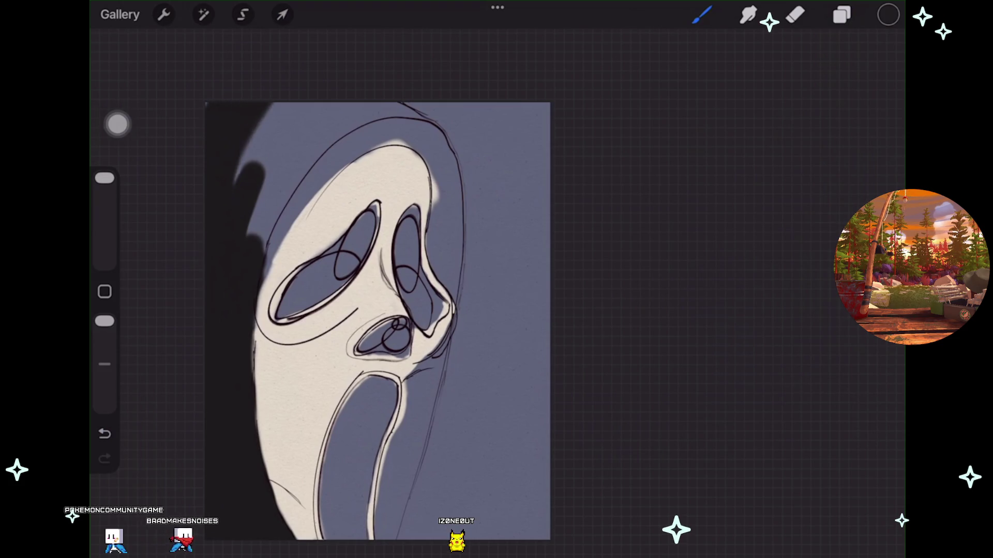
{"action": "left_click_drag", "start_coordinate": [248, 181], "coordinate": [282, 106]}
{"action": "left_click_drag", "start_coordinate": [269, 235], "coordinate": [315, 109]}
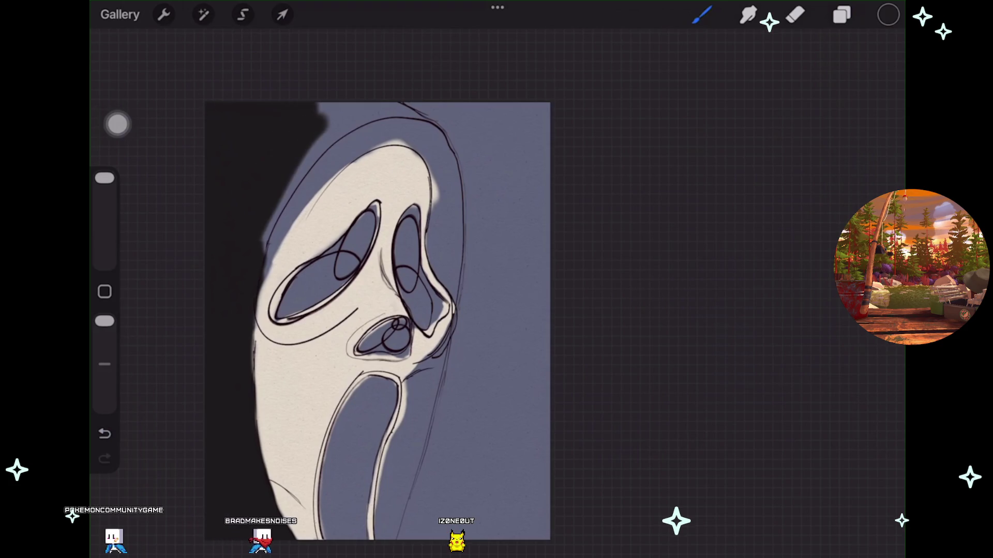
{"action": "left_click_drag", "start_coordinate": [269, 258], "coordinate": [323, 116]}
{"action": "mouse_move", "coordinate": [271, 290]}
{"action": "left_mouse_down"}
{"action": "mouse_move", "coordinate": [277, 238]}
{"action": "mouse_move", "coordinate": [367, 122]}
{"action": "left_mouse_up"}
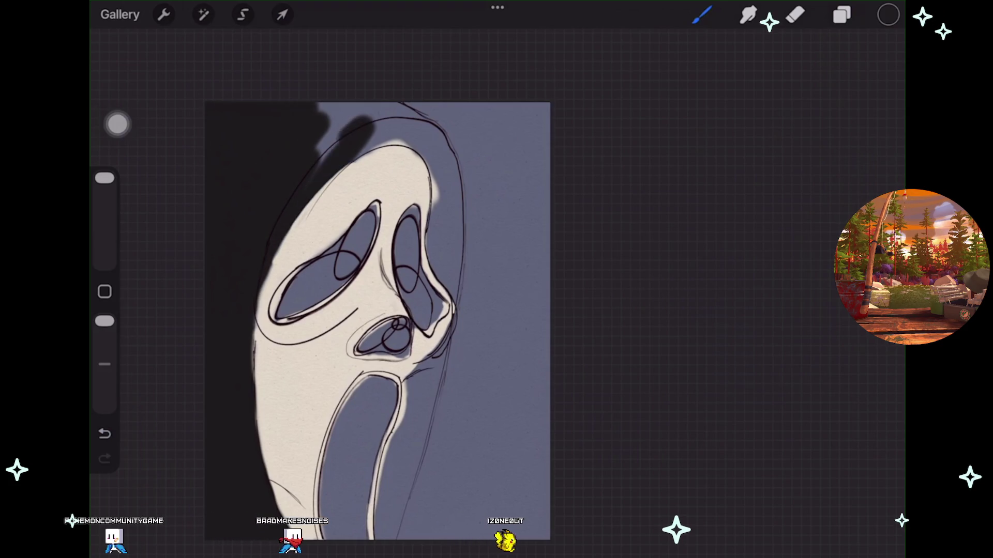
{"action": "left_click_drag", "start_coordinate": [323, 147], "coordinate": [362, 109]}
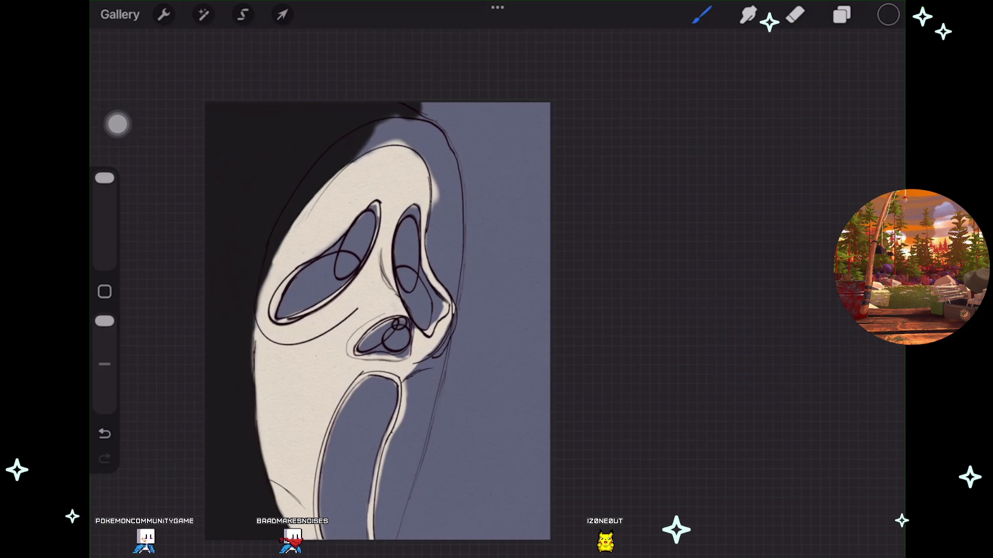
Briefly try the Eraser, undo its stroke, and return to the brush.
{"action": "key", "text": "e"}
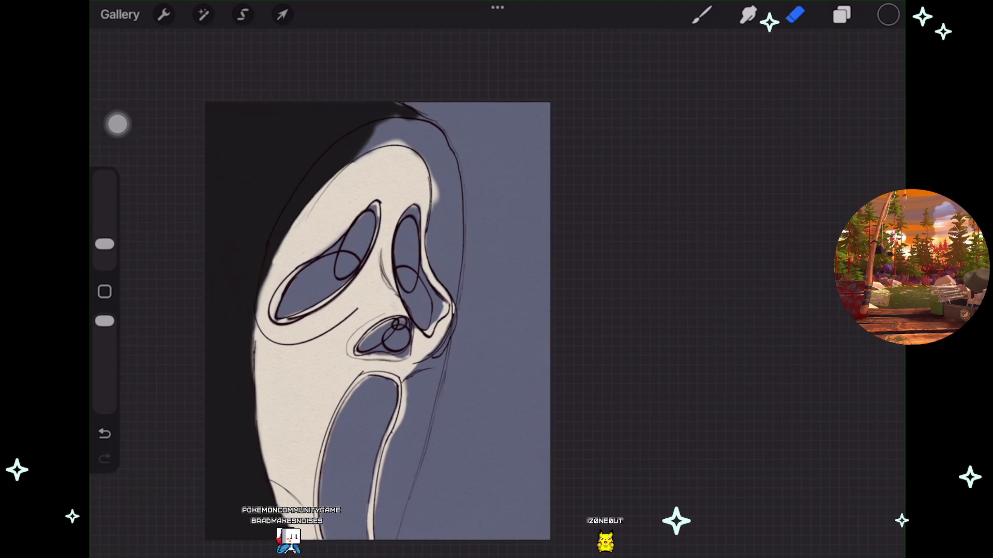
{"action": "key", "text": "ctrl+z"}
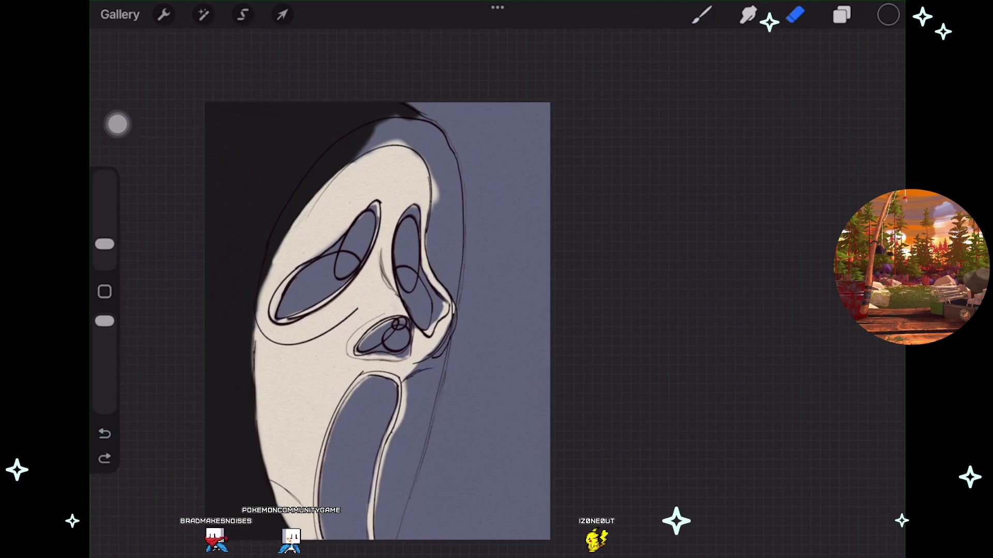
{"action": "key", "text": "b"}
{"action": "scroll", "coordinate": [385, 321], "scroll_direction": "up", "scroll_amount": 1}
{"action": "scroll", "coordinate": [388, 318], "scroll_direction": "up", "scroll_amount": 1}
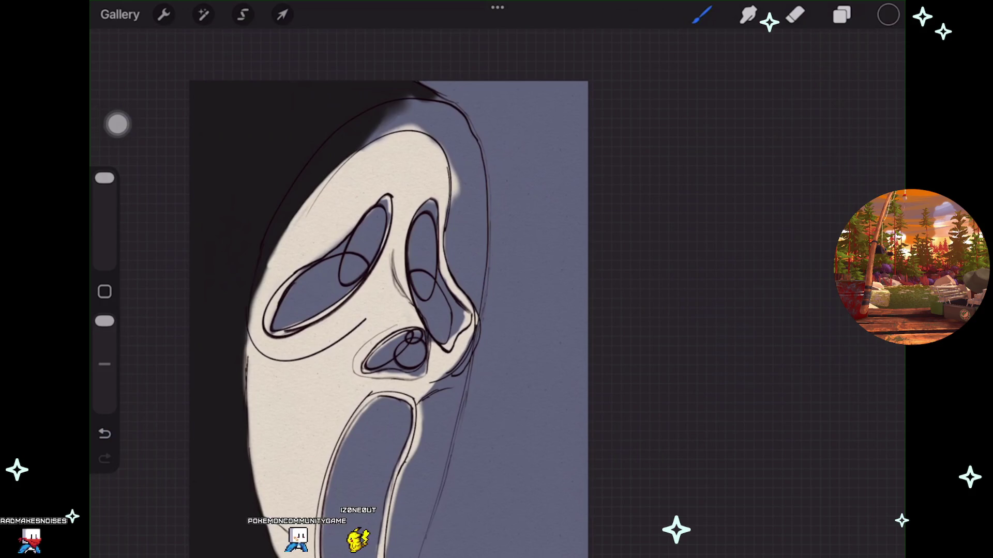
Paint hood shading right of the mask's top and down beside the nose and jaw.
{"action": "left_click_drag", "start_coordinate": [377, 131], "coordinate": [408, 103]}
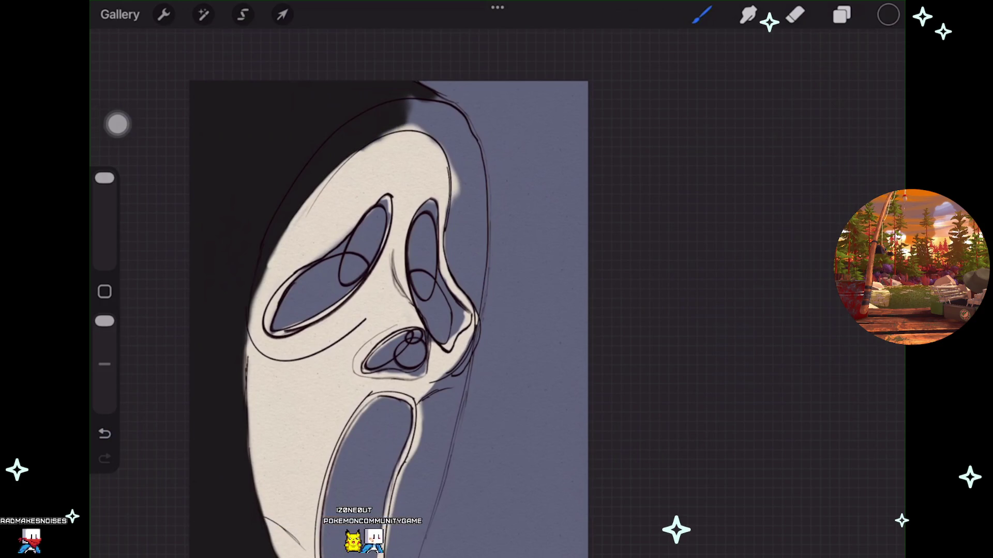
{"action": "key", "text": "ctrl+z"}
{"action": "key", "text": "ctrl+z"}
{"action": "mouse_move", "coordinate": [423, 104]}
{"action": "left_mouse_down"}
{"action": "mouse_move", "coordinate": [462, 157]}
{"action": "mouse_move", "coordinate": [474, 228]}
{"action": "mouse_move", "coordinate": [465, 266]}
{"action": "left_mouse_up"}
{"action": "left_click_drag", "start_coordinate": [476, 228], "coordinate": [449, 331]}
{"action": "left_click_drag", "start_coordinate": [453, 365], "coordinate": [437, 445]}
{"action": "left_click_drag", "start_coordinate": [455, 393], "coordinate": [437, 470]}
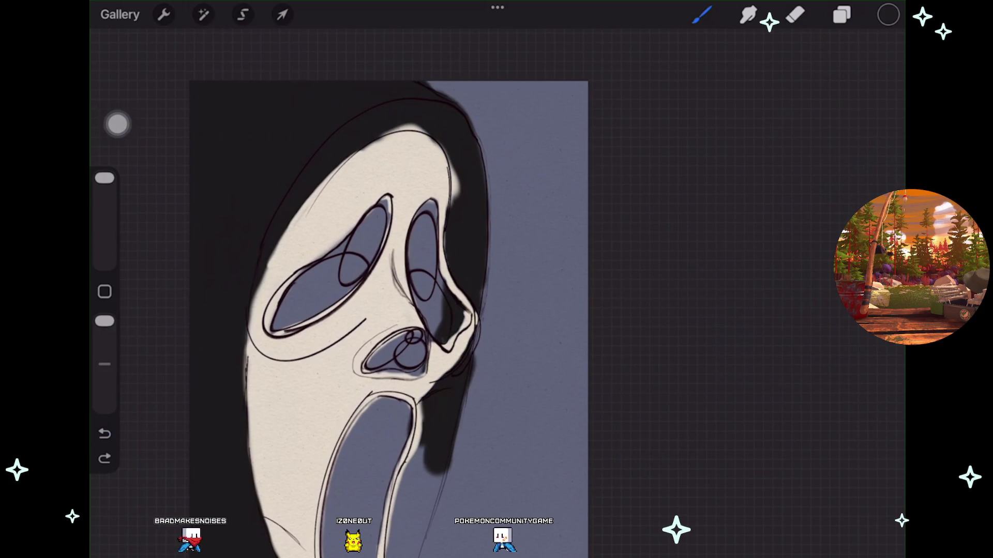
{"action": "left_click_drag", "start_coordinate": [455, 404], "coordinate": [439, 466]}
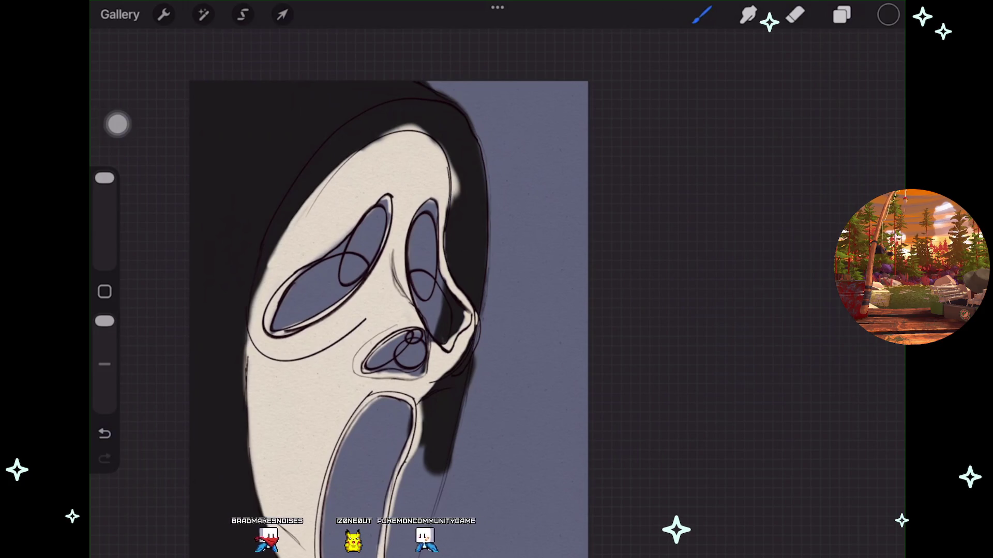
Undo the extra jaw strokes and a shading stroke below the nose, then zoom out.
{"action": "scroll", "coordinate": [388, 310], "scroll_direction": "down", "scroll_amount": 2}
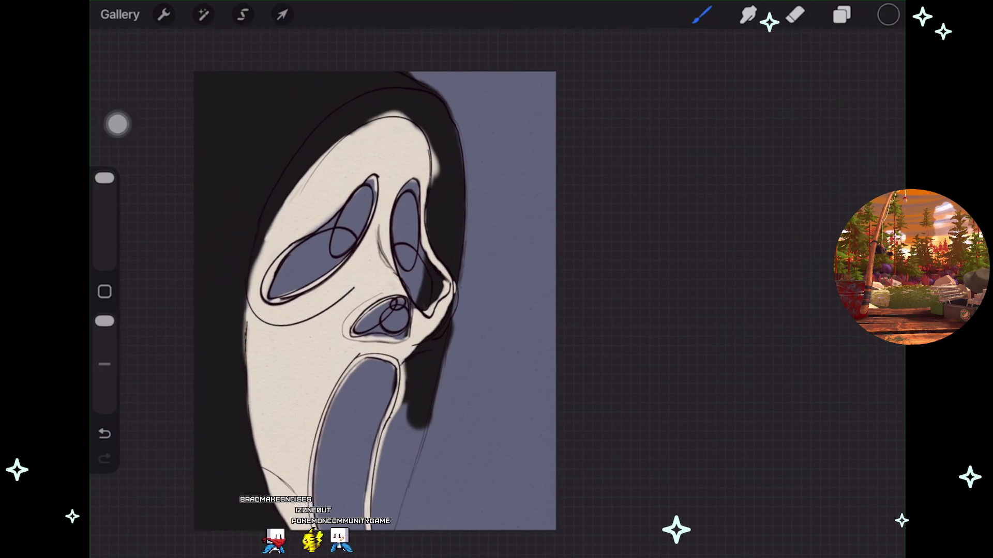
{"action": "key", "text": "ctrl+z"}
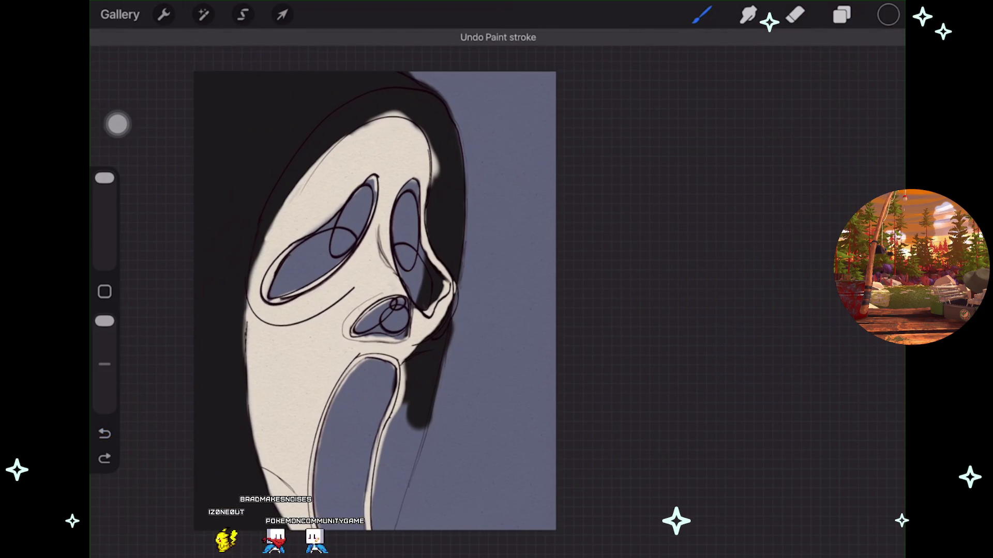
{"action": "key", "text": "ctrl+z"}
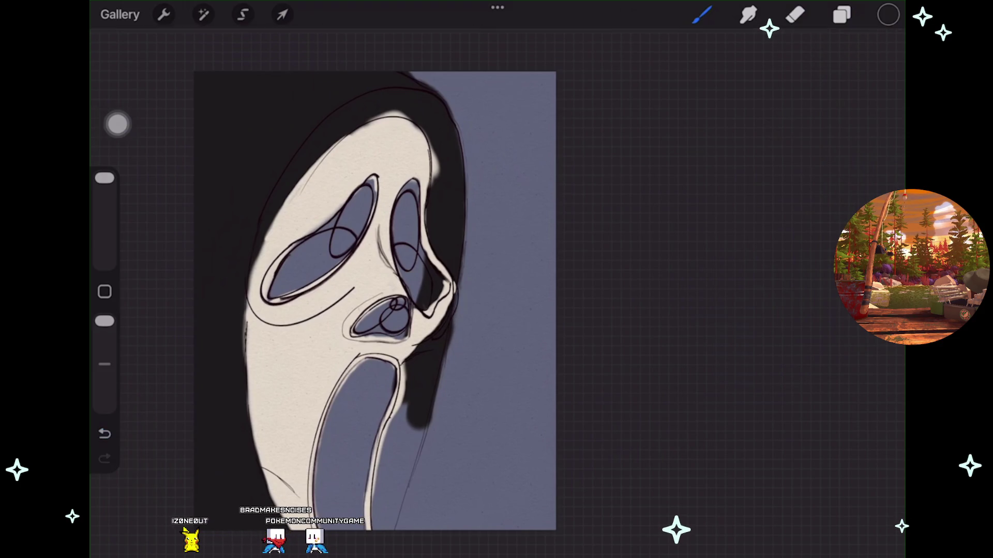
{"action": "mouse_move", "coordinate": [398, 425]}
{"action": "left_mouse_down"}
{"action": "mouse_move", "coordinate": [377, 517]}
{"action": "mouse_move", "coordinate": [398, 527]}
{"action": "left_mouse_up"}
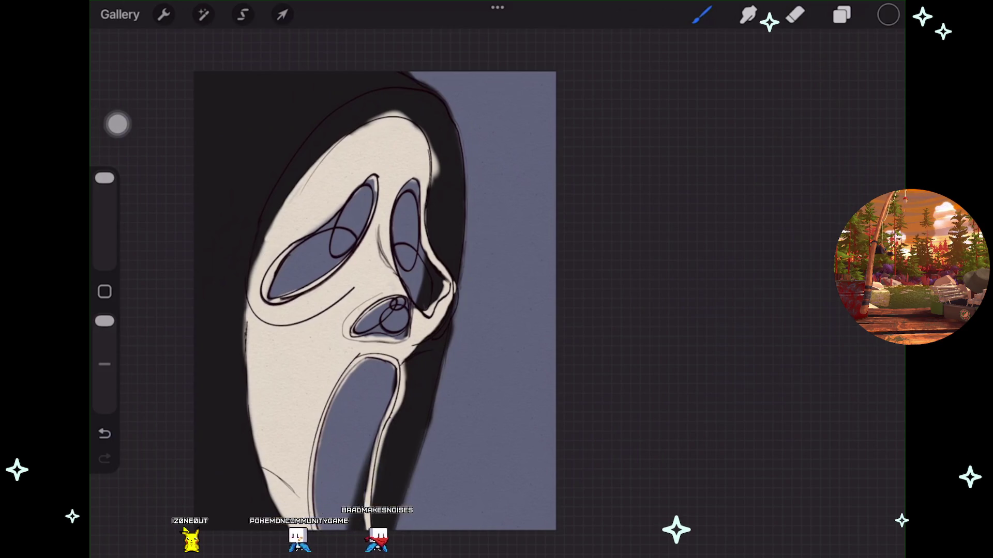
{"action": "key", "text": "ctrl+z"}
{"action": "scroll", "coordinate": [375, 300], "scroll_direction": "down", "scroll_amount": 2}
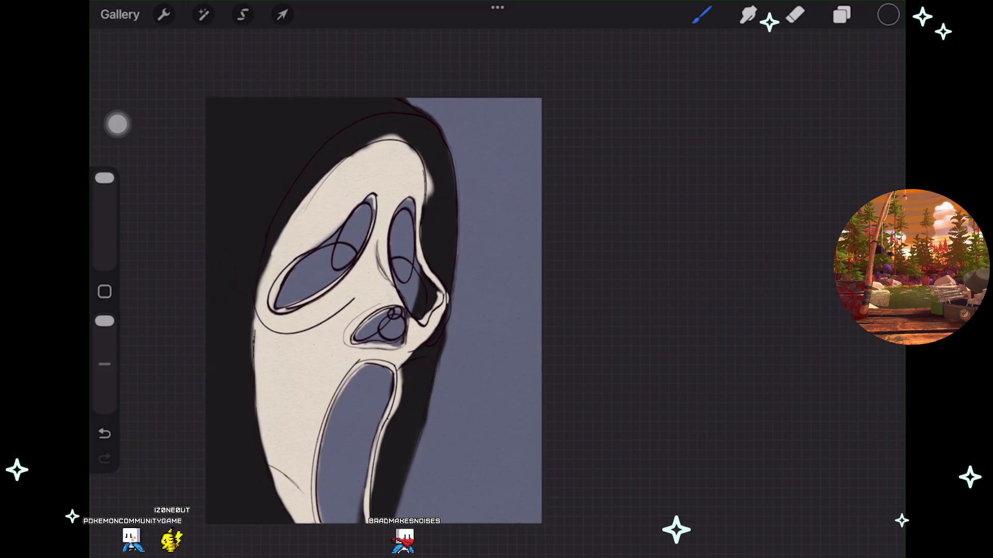
{"action": "scroll", "coordinate": [372, 310], "scroll_direction": "down", "scroll_amount": 1}
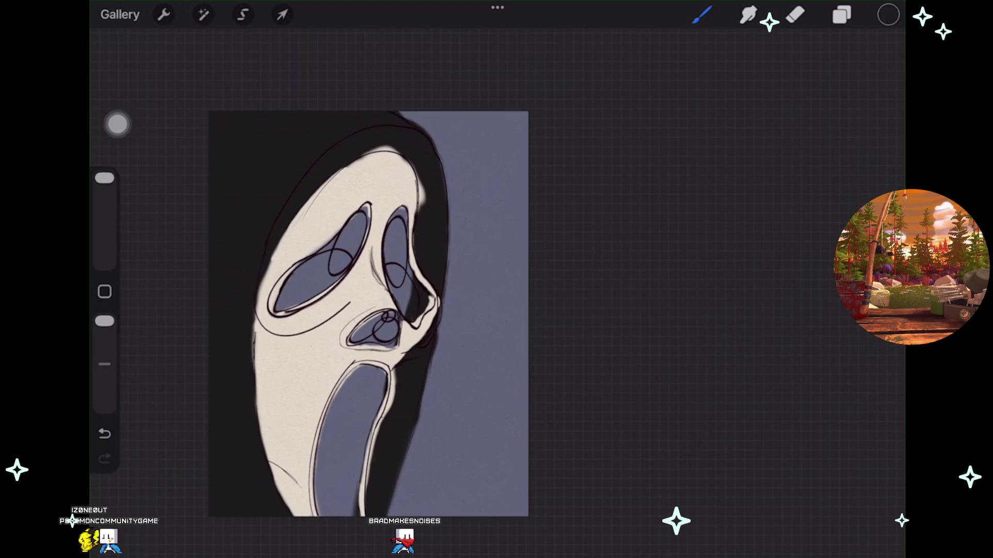
Hide and reshow the line art to check the fills, then choose white as the paint colour.
{"action": "left_click", "coordinate": [841, 14]}
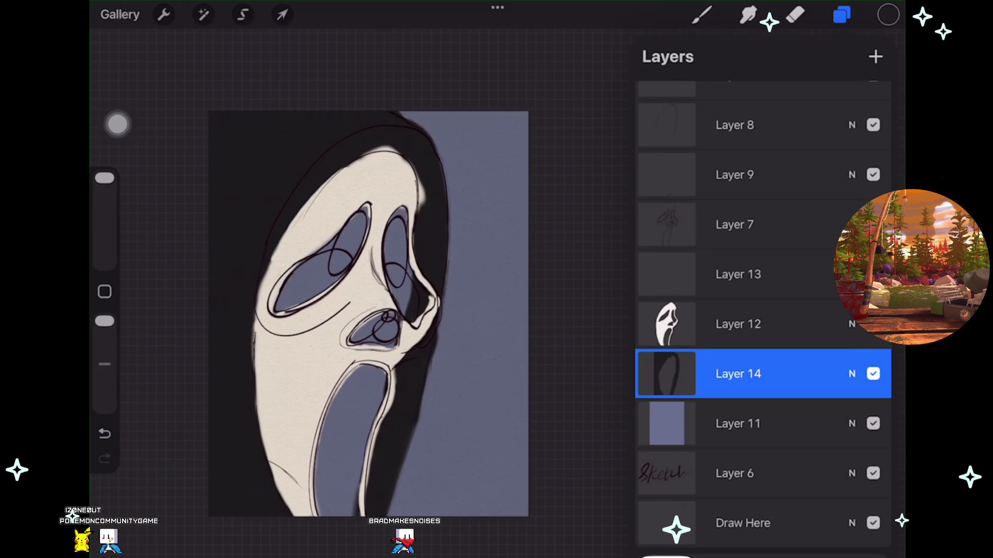
{"action": "left_click", "coordinate": [872, 225]}
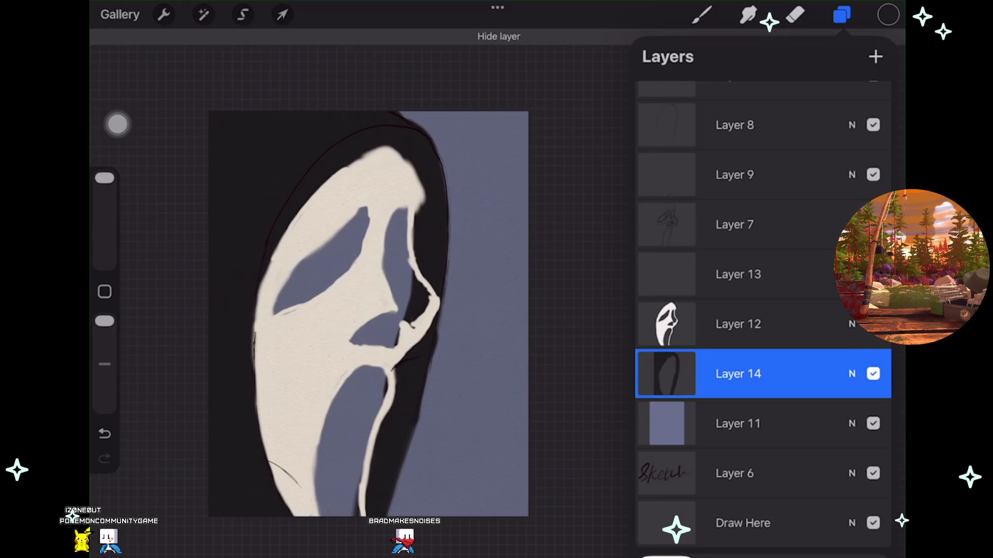
{"action": "left_click", "coordinate": [873, 225]}
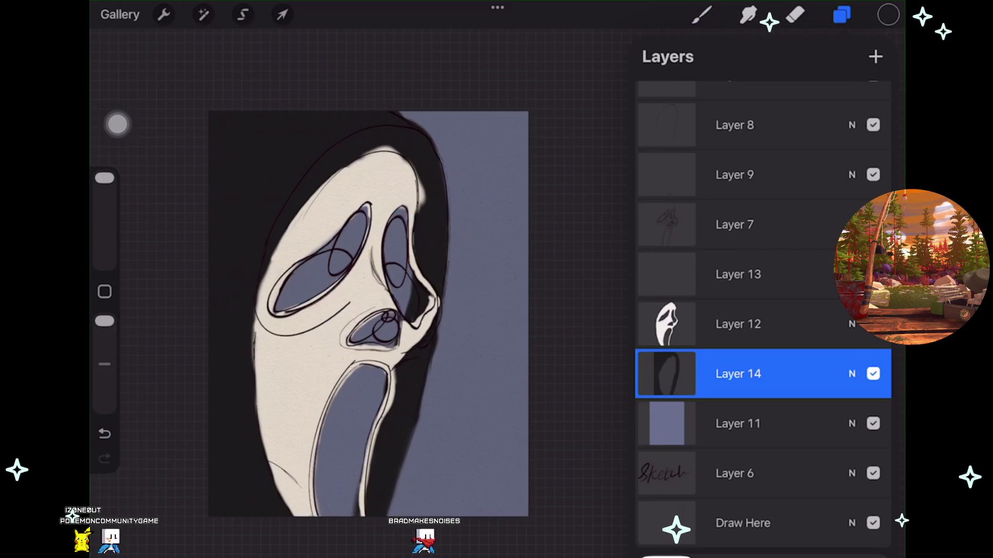
{"action": "left_click", "coordinate": [701, 14]}
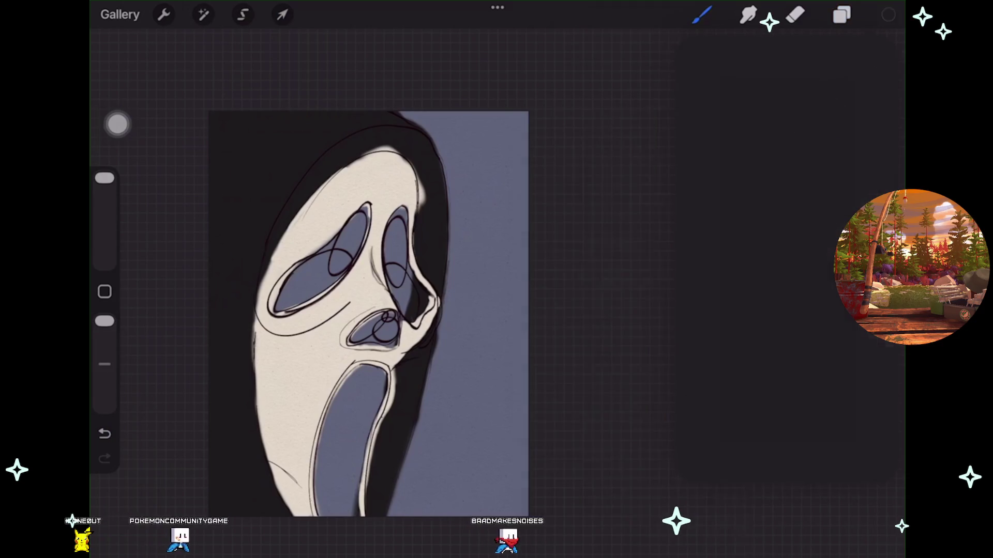
{"action": "left_click", "coordinate": [888, 15]}
{"action": "left_click", "coordinate": [691, 388]}
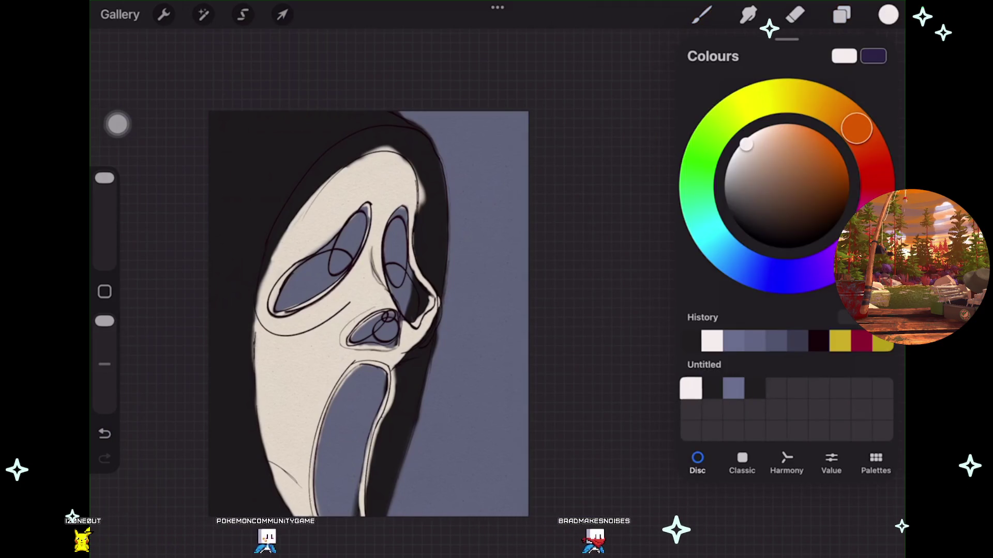
Lower the line-art layer's opacity to about 15%, make Layer 12 active, and undo a stray white stroke.
{"action": "left_click", "coordinate": [842, 15]}
{"action": "left_click", "coordinate": [851, 374]}
{"action": "left_click", "coordinate": [852, 374]}
{"action": "left_click", "coordinate": [851, 374]}
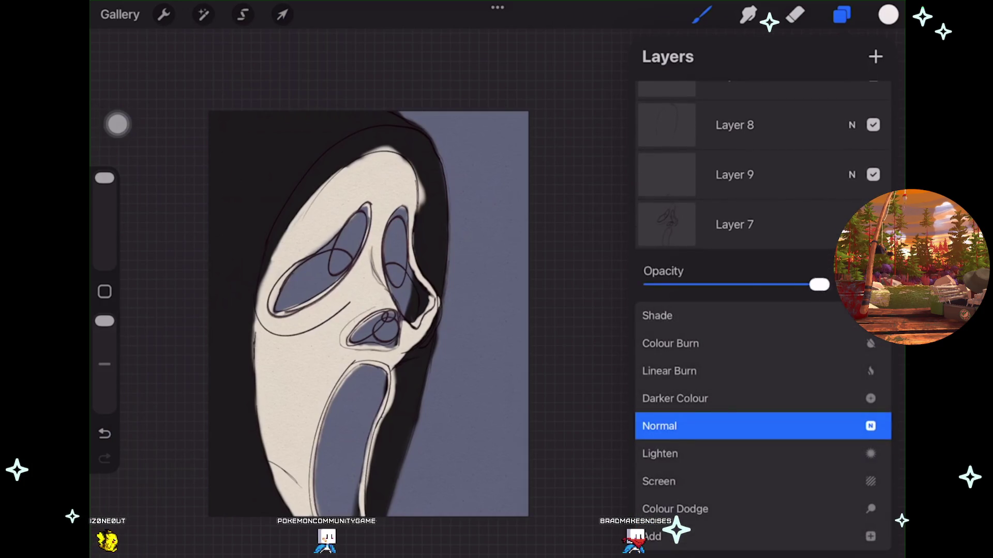
{"action": "left_click_drag", "start_coordinate": [822, 284], "coordinate": [682, 285]}
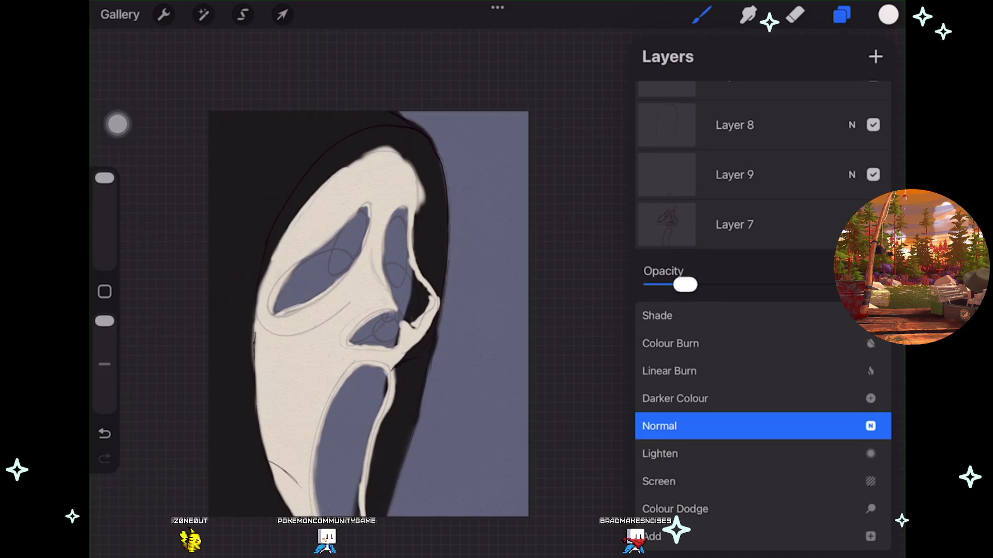
{"action": "left_click", "coordinate": [738, 374]}
{"action": "left_click", "coordinate": [738, 324]}
{"action": "scroll", "coordinate": [370, 321], "scroll_direction": "up", "scroll_amount": 2}
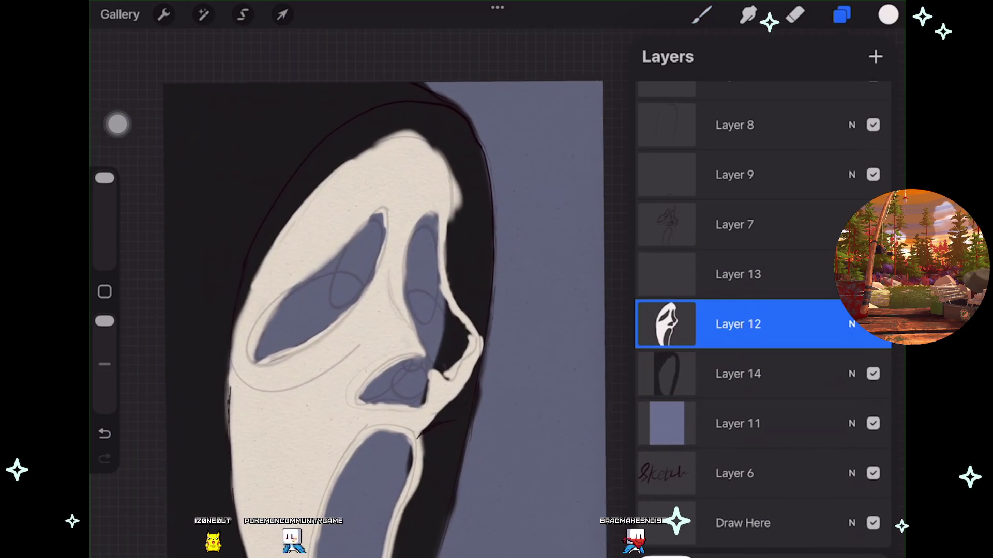
{"action": "left_click", "coordinate": [702, 14]}
{"action": "key", "text": "ctrl+z"}
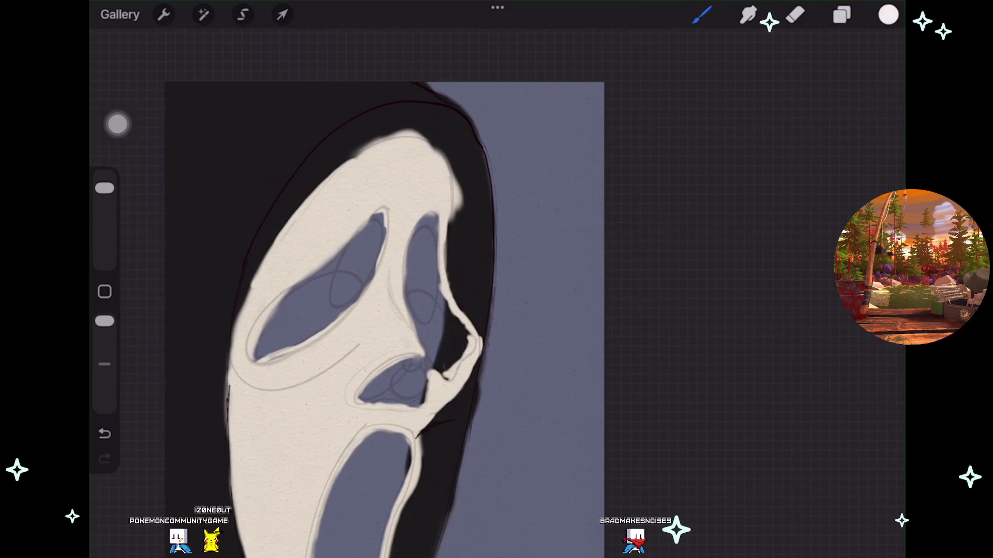
Undo the stray white and erase strokes around the mask's top-left, left eye and top.
{"action": "key", "text": "ctrl+z"}
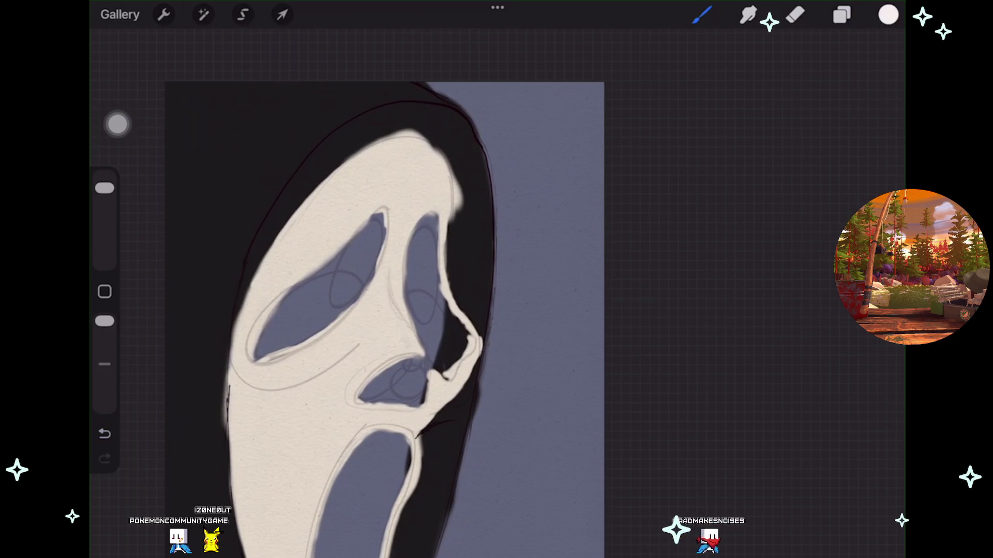
{"action": "key", "text": "ctrl+z"}
{"action": "key", "text": "ctrl+z"}
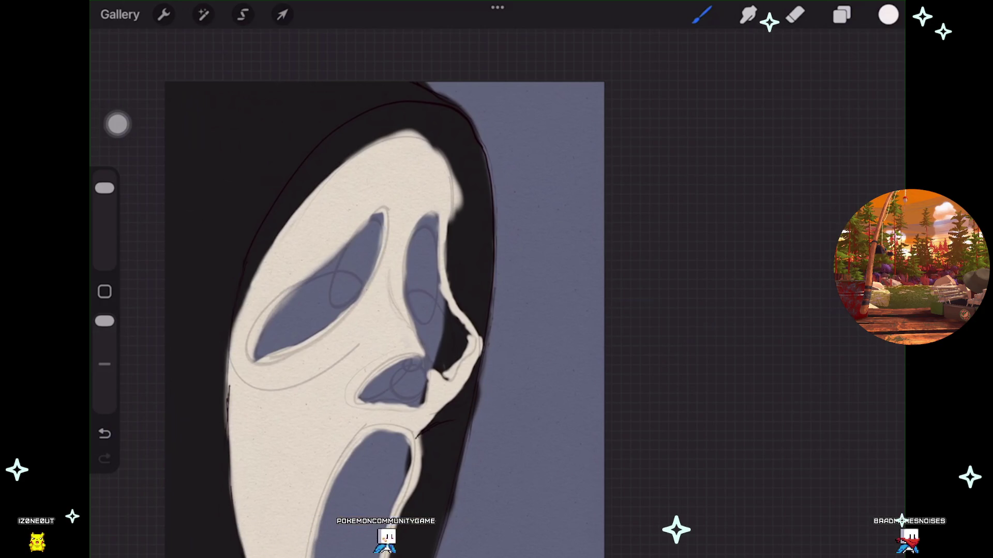
{"action": "left_click", "coordinate": [105, 433]}
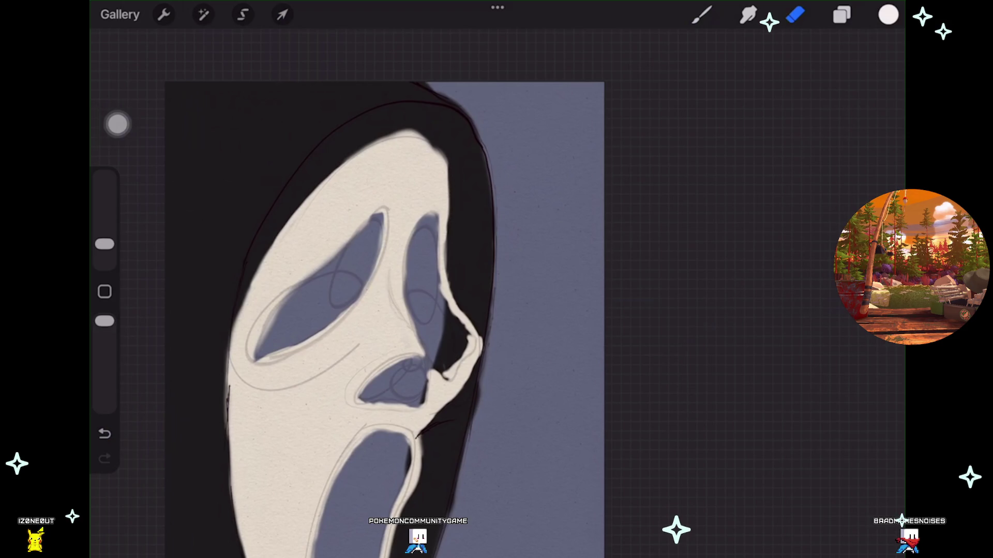
{"action": "scroll", "coordinate": [496, 289], "scroll_direction": "up", "scroll_amount": 3}
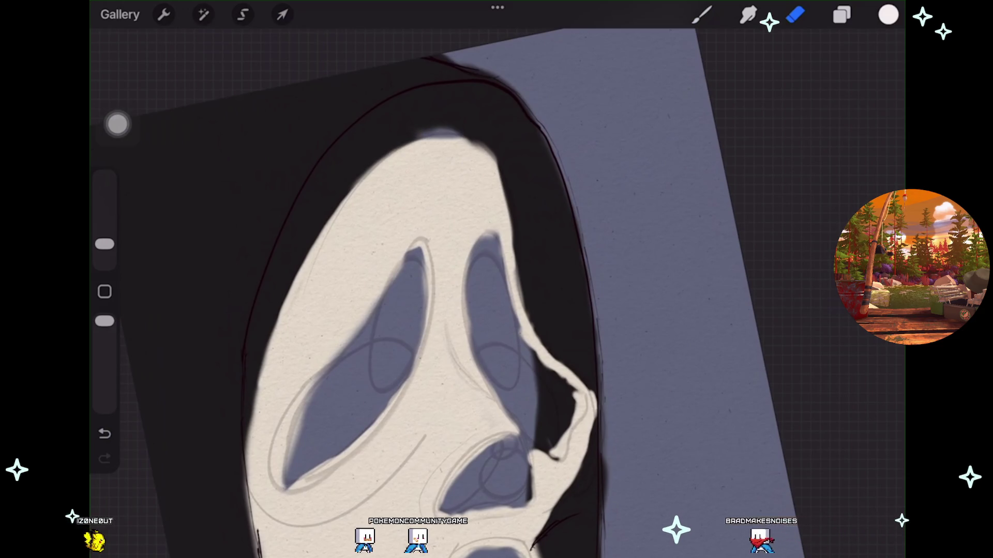
{"action": "key", "text": "ctrl+z"}
{"action": "scroll", "coordinate": [496, 290], "scroll_direction": "down", "scroll_amount": 2}
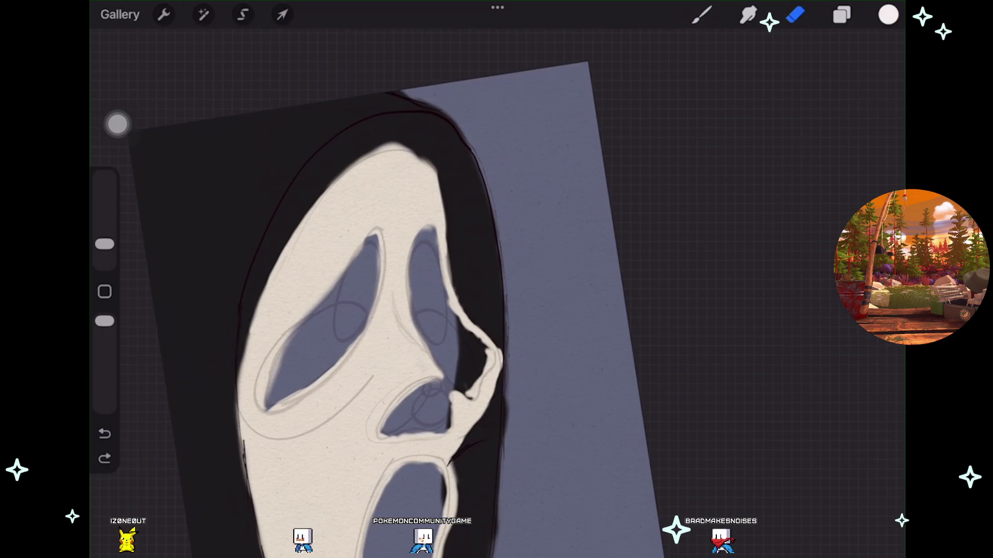
{"action": "scroll", "coordinate": [362, 290], "scroll_direction": "up", "scroll_amount": 2}
{"action": "key", "text": "ctrl+z"}
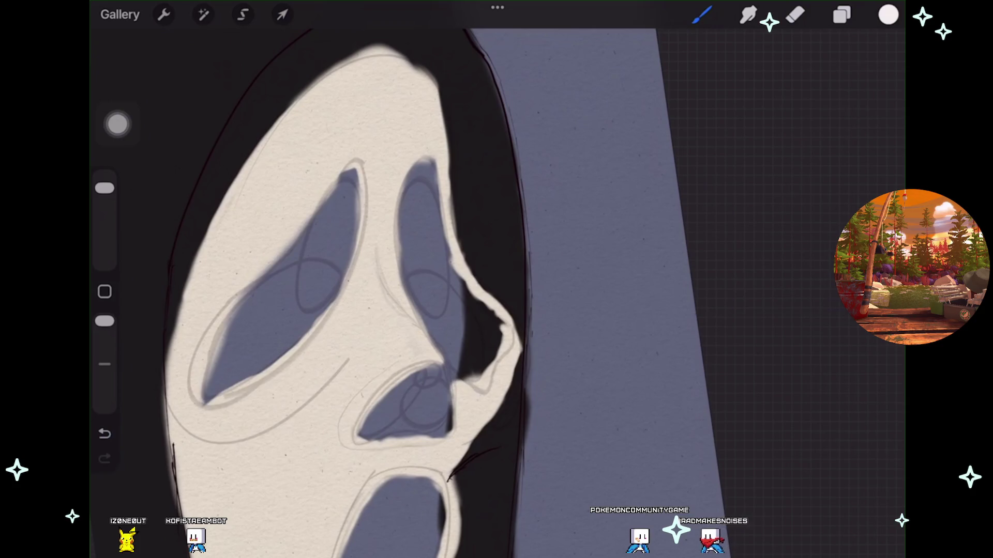
{"action": "key", "text": "ctrl+z"}
Shrink the brush and repaint the cream edge beside the nose, retrying after a missed stroke.
{"action": "left_click_drag", "start_coordinate": [104, 187], "coordinate": [104, 200]}
{"action": "left_click_drag", "start_coordinate": [439, 351], "coordinate": [460, 382]}
{"action": "key", "text": "ctrl+z"}
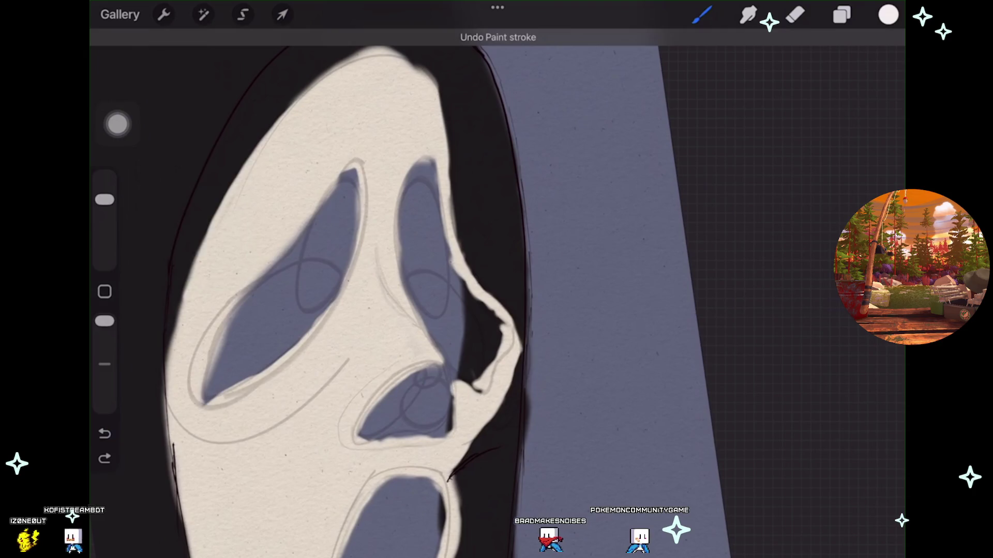
{"action": "left_click_drag", "start_coordinate": [104, 199], "coordinate": [105, 223]}
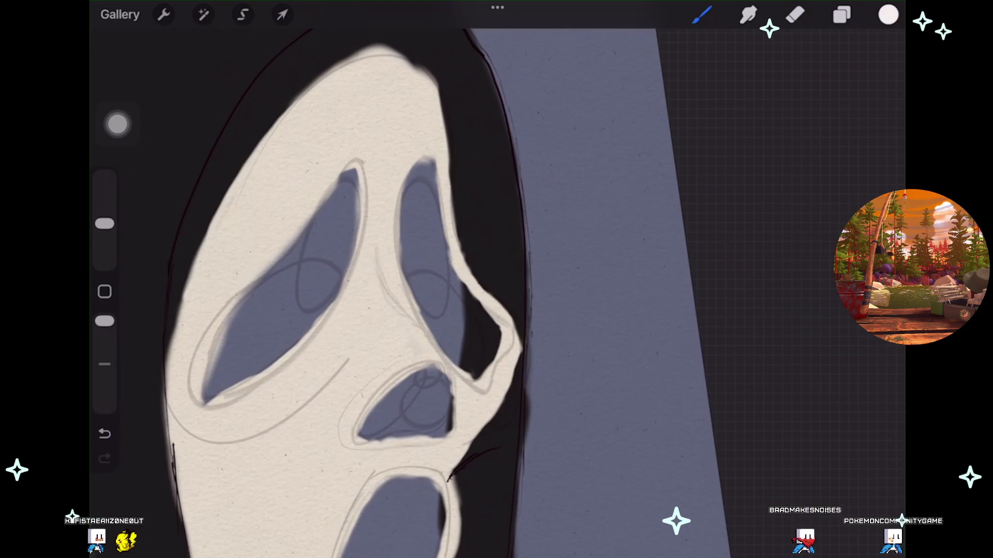
{"action": "scroll", "coordinate": [341, 279], "scroll_direction": "up", "scroll_amount": 3}
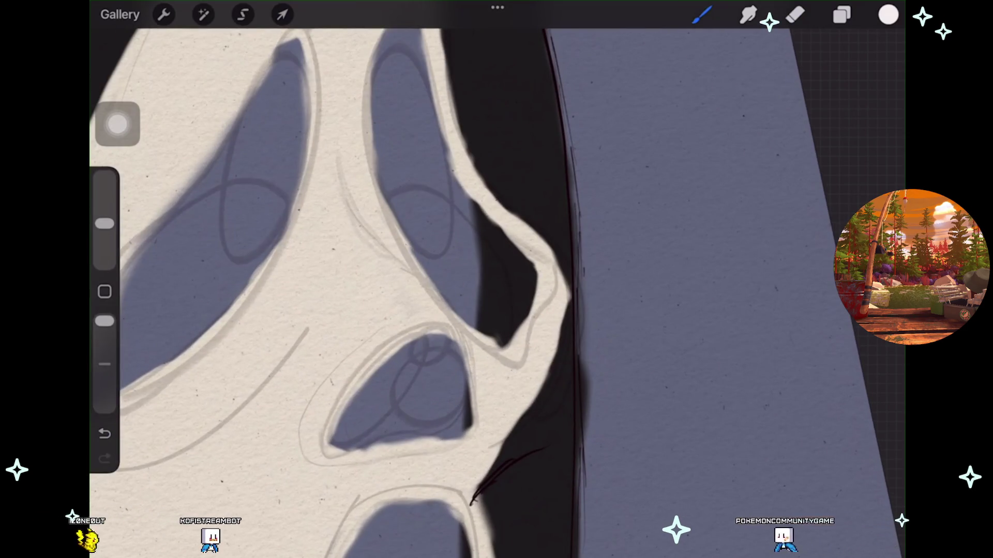
Paint cream over the shadow's lower edge, undoing two strokes and restoring one.
{"action": "scroll", "coordinate": [465, 289], "scroll_direction": "up", "scroll_amount": 3}
{"action": "left_click_drag", "start_coordinate": [517, 284], "coordinate": [377, 408]}
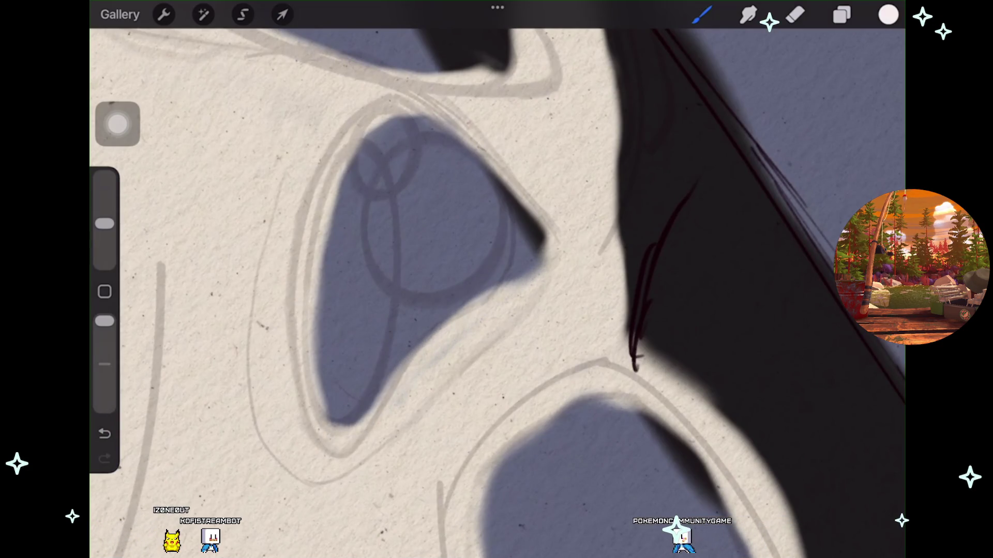
{"action": "scroll", "coordinate": [498, 294], "scroll_direction": "down", "scroll_amount": 5}
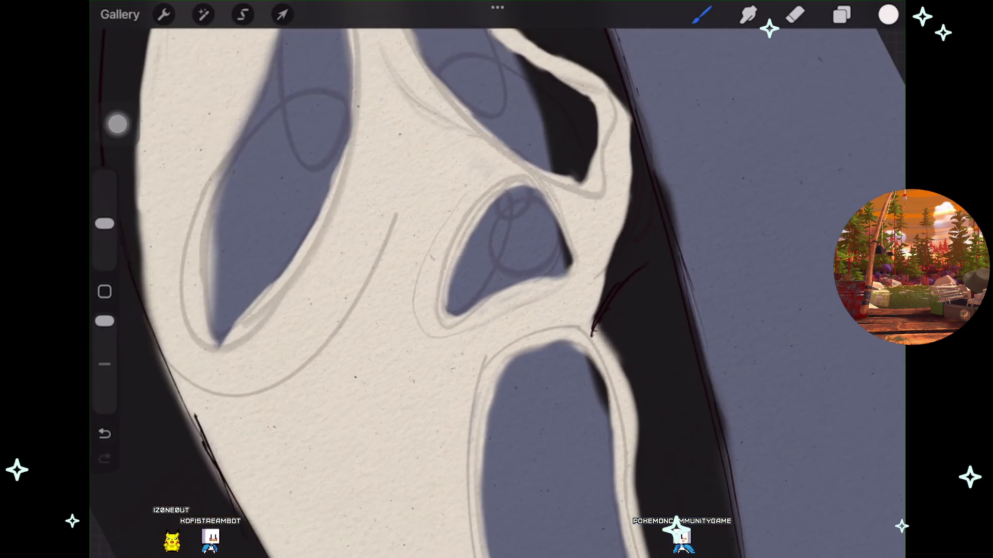
{"action": "scroll", "coordinate": [498, 293], "scroll_direction": "up", "scroll_amount": 2}
{"action": "scroll", "coordinate": [497, 294], "scroll_direction": "down", "scroll_amount": 3}
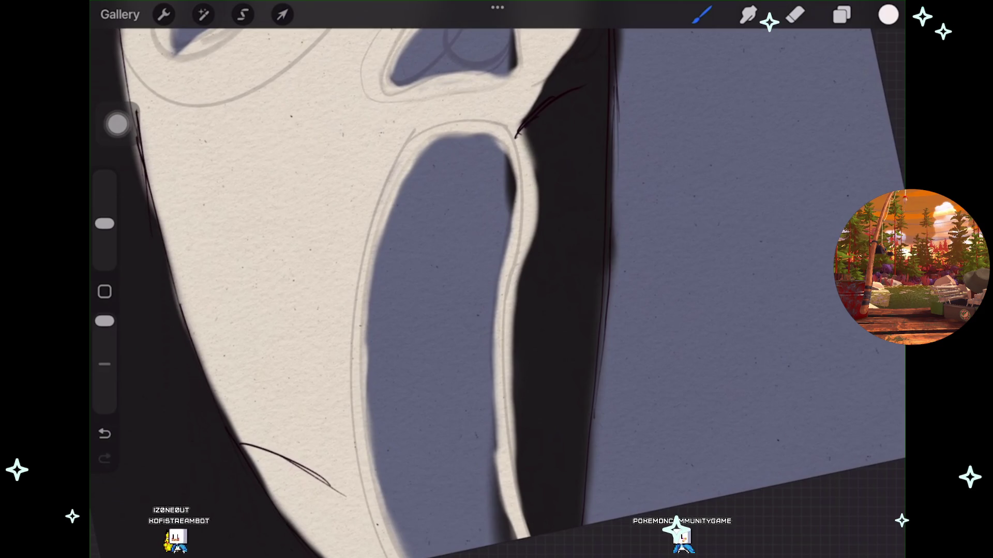
{"action": "key", "text": "ctrl+z"}
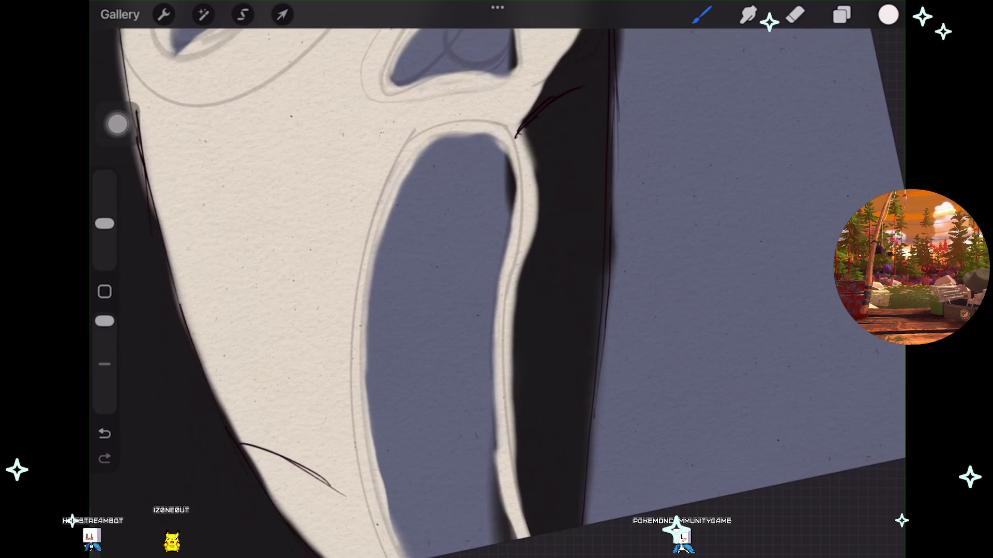
{"action": "key", "text": "ctrl+z"}
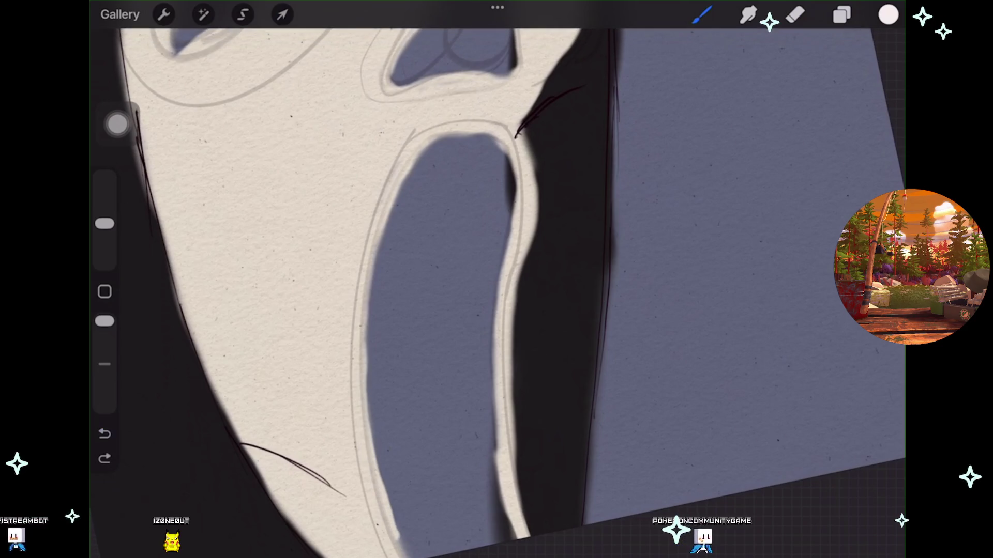
{"action": "key", "text": "ctrl+shift+z"}
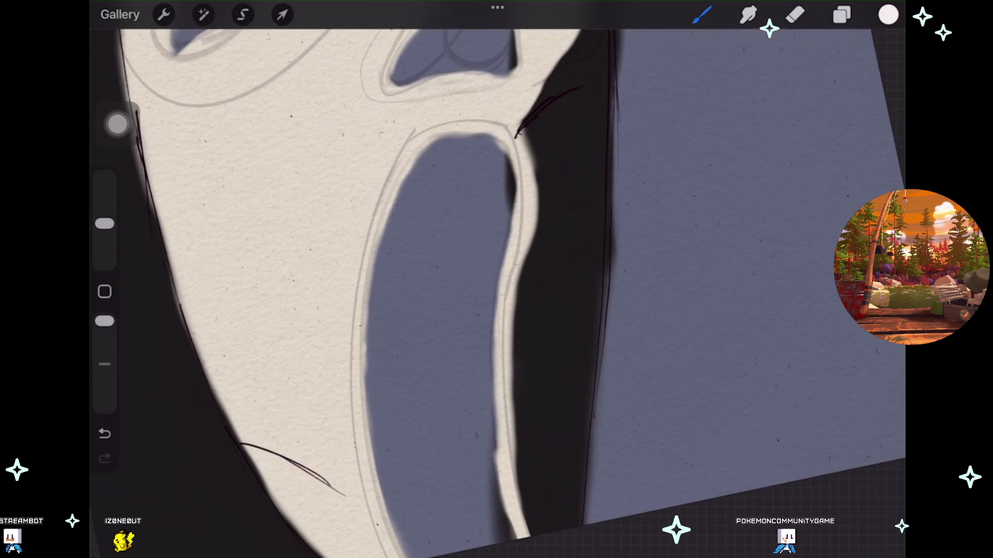
Draw a QuickShape arc along the mouth's right edge and adjust its handles to fit the outline.
{"action": "mouse_move", "coordinate": [362, 345]}
{"action": "left_mouse_down"}
{"action": "mouse_move", "coordinate": [371, 458]}
{"action": "mouse_move", "coordinate": [372, 443]}
{"action": "left_mouse_up"}
{"action": "left_click", "coordinate": [489, 41]}
{"action": "left_click_drag", "start_coordinate": [362, 345], "coordinate": [367, 314]}
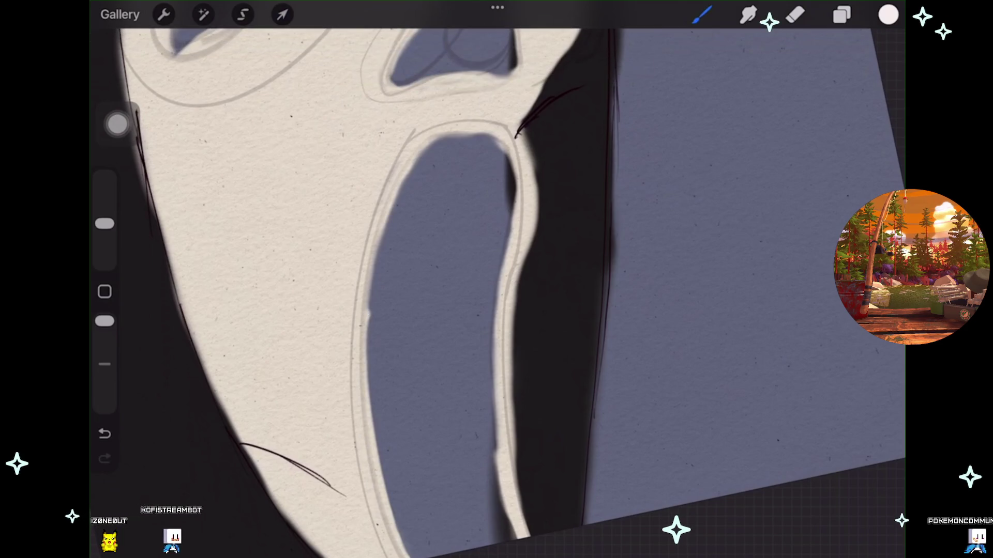
{"action": "key", "text": "ctrl+z"}
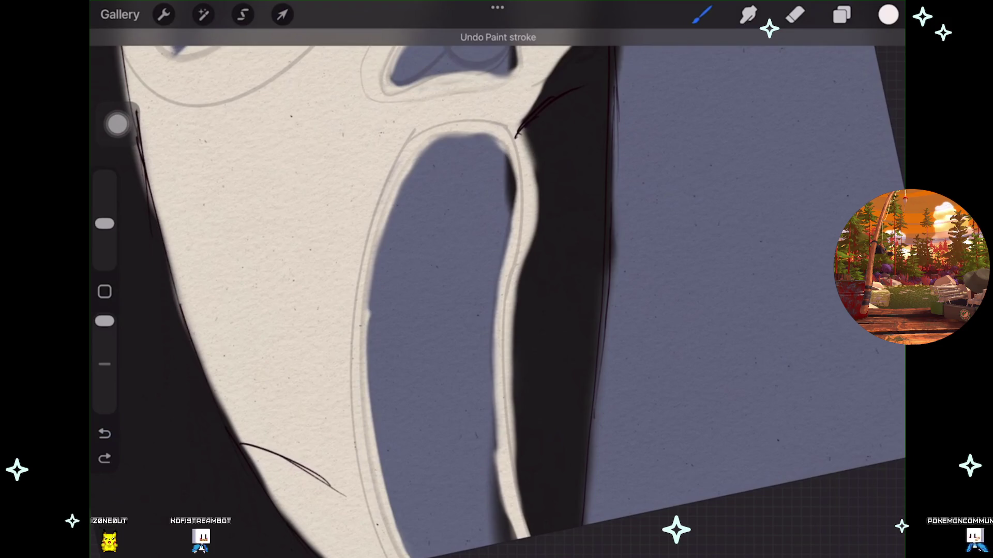
{"action": "key", "text": "ctrl+shift+z"}
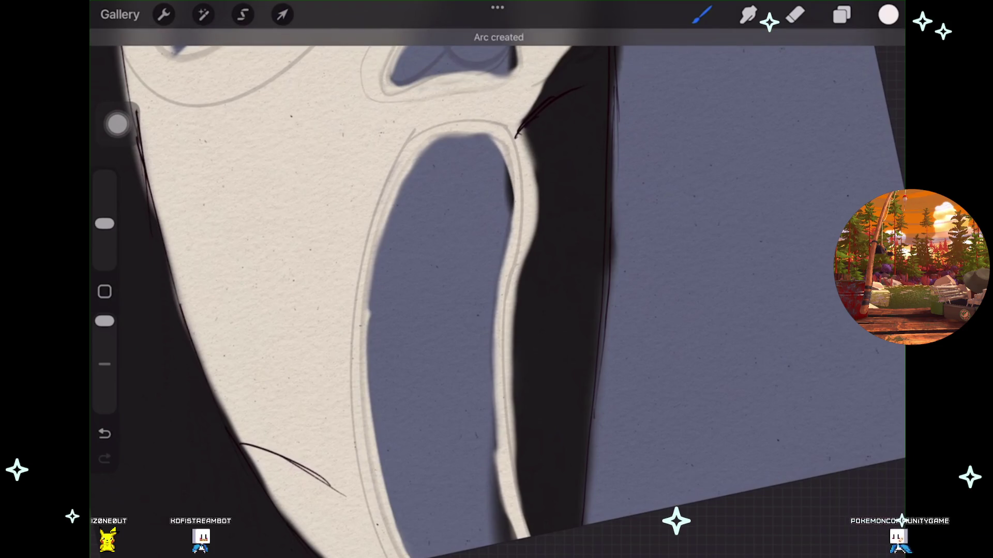
{"action": "left_click", "coordinate": [495, 40]}
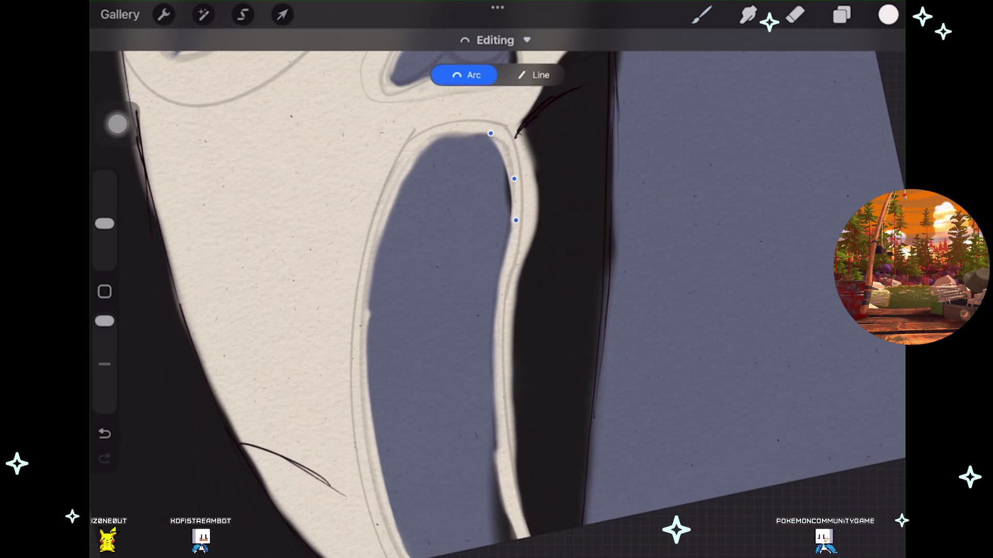
{"action": "left_click_drag", "start_coordinate": [491, 134], "coordinate": [495, 136]}
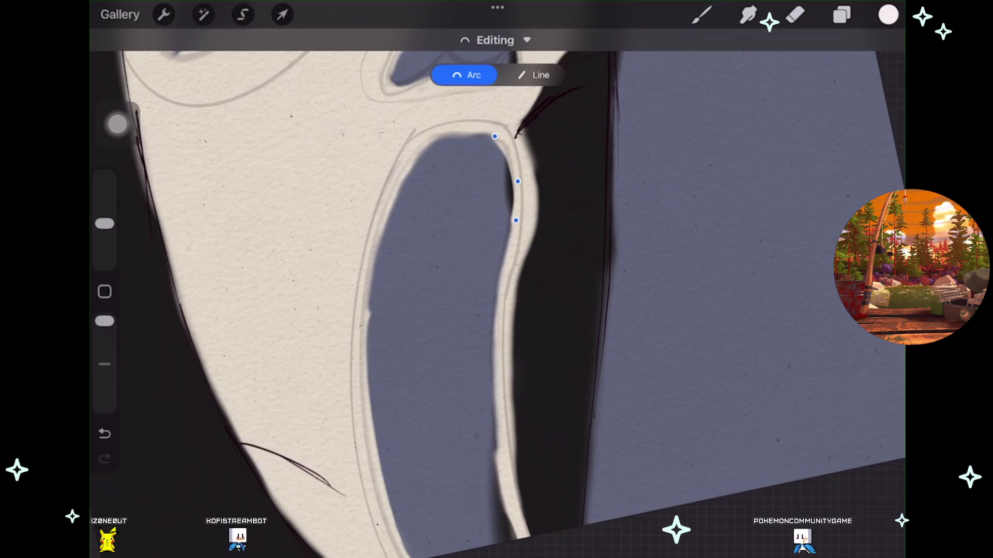
{"action": "key", "text": "b"}
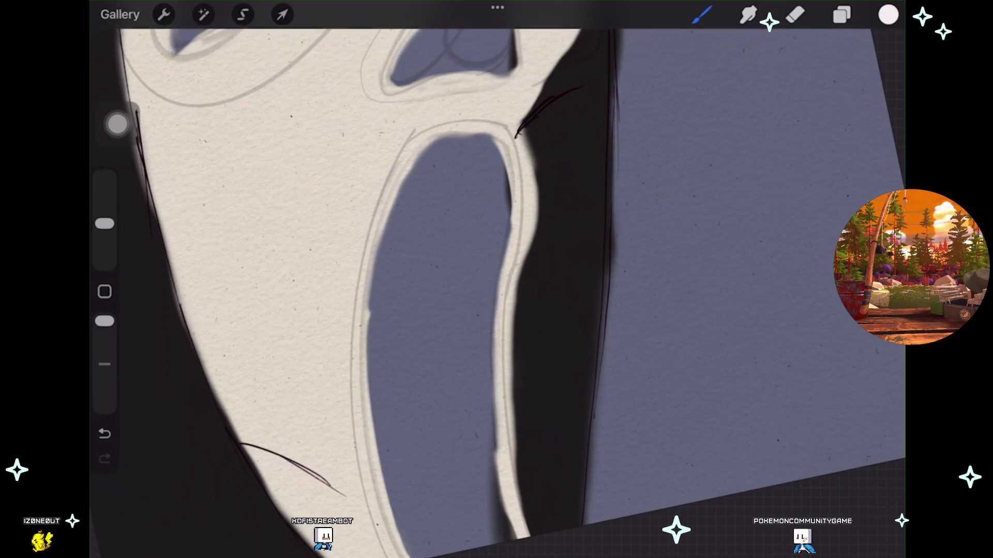
Widen the cream rim down the mouth's right edge, undoing the final overshoot.
{"action": "scroll", "coordinate": [497, 279], "scroll_direction": "up", "scroll_amount": 2}
{"action": "mouse_move", "coordinate": [557, 168]}
{"action": "left_mouse_down"}
{"action": "mouse_move", "coordinate": [566, 233]}
{"action": "mouse_move", "coordinate": [544, 352]}
{"action": "left_mouse_up"}
{"action": "left_click_drag", "start_coordinate": [552, 253], "coordinate": [540, 465]}
{"action": "left_click_drag", "start_coordinate": [517, 279], "coordinate": [466, 246]}
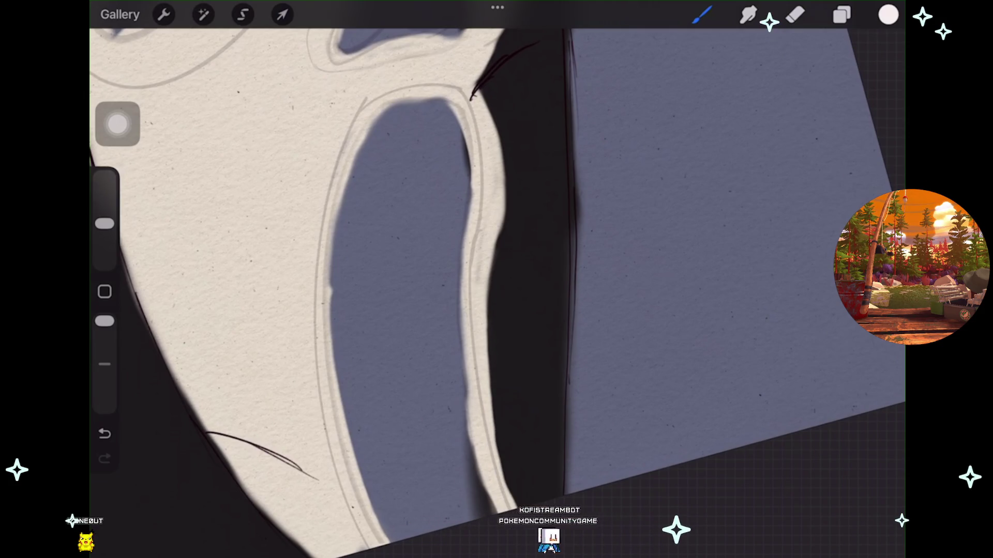
{"action": "key", "text": "ctrl+z"}
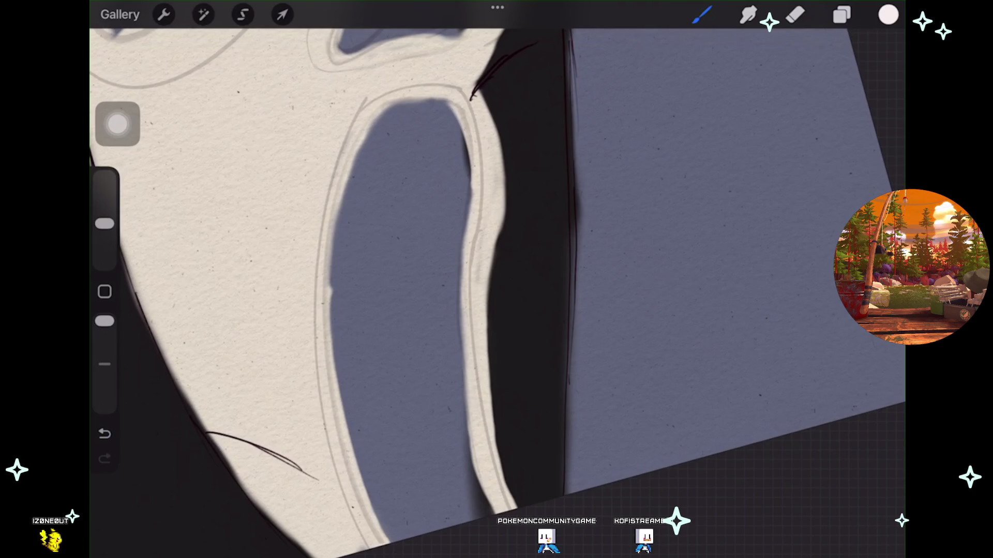
{"action": "scroll", "coordinate": [497, 279], "scroll_direction": "up", "scroll_amount": 3}
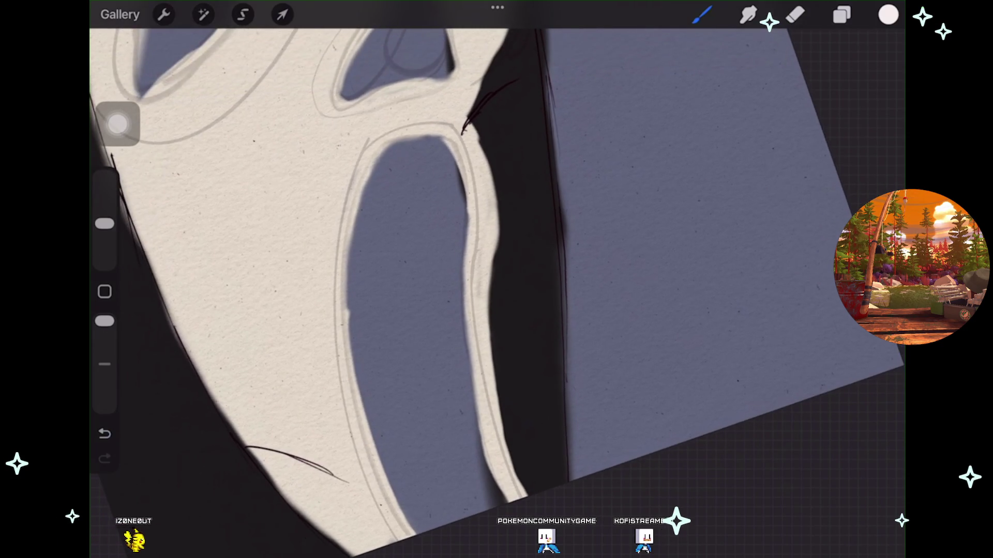
Undo the last paint strokes and switch to the Eraser.
{"action": "key", "text": "ctrl+z"}
{"action": "scroll", "coordinate": [496, 279], "scroll_direction": "down", "scroll_amount": 3}
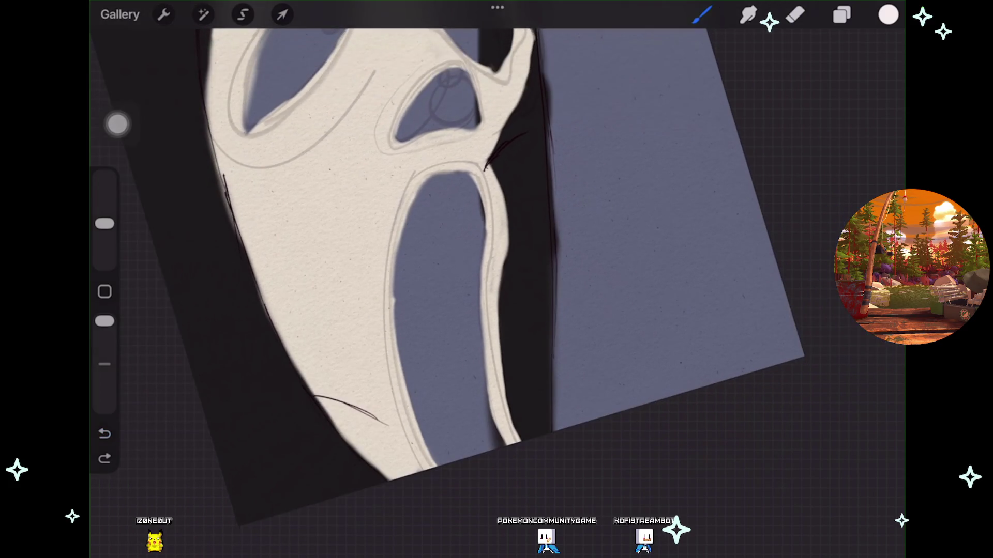
{"action": "scroll", "coordinate": [496, 279], "scroll_direction": "down", "scroll_amount": 3}
{"action": "scroll", "coordinate": [496, 280], "scroll_direction": "up", "scroll_amount": 5}
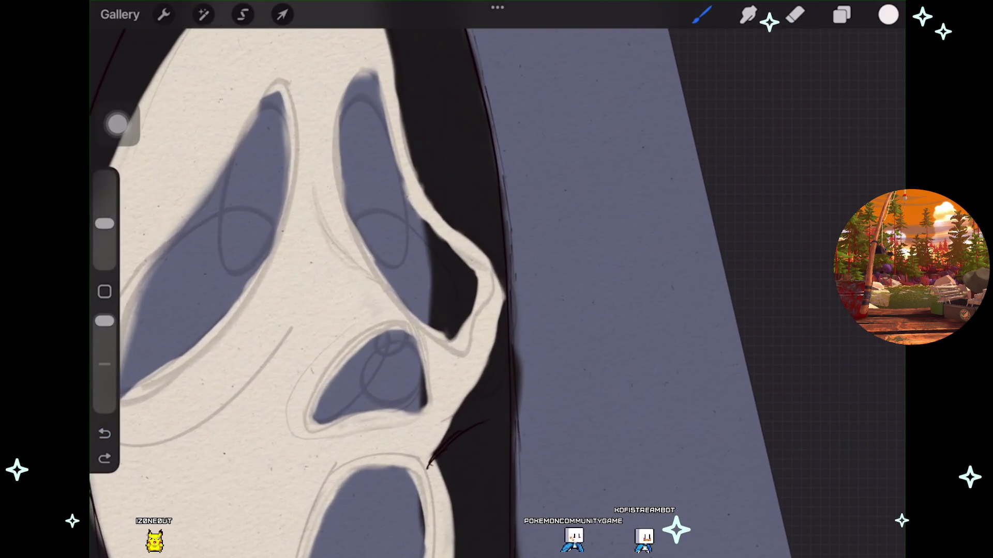
{"action": "key", "text": "ctrl+z"}
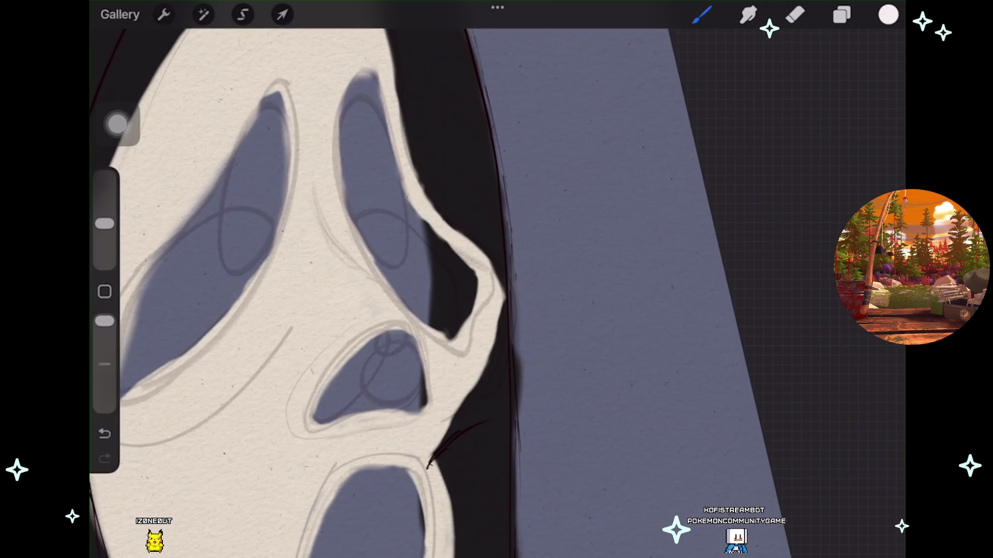
{"action": "key", "text": "e"}
{"action": "scroll", "coordinate": [496, 280], "scroll_direction": "down", "scroll_amount": 1}
{"action": "scroll", "coordinate": [310, 279], "scroll_direction": "right", "scroll_amount": 1}
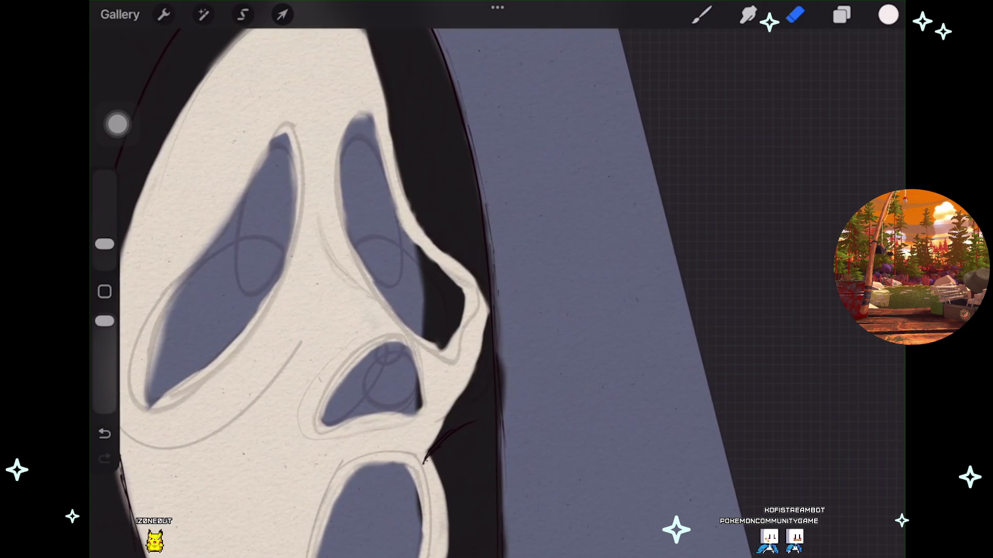
{"action": "key", "text": "ctrl+z"}
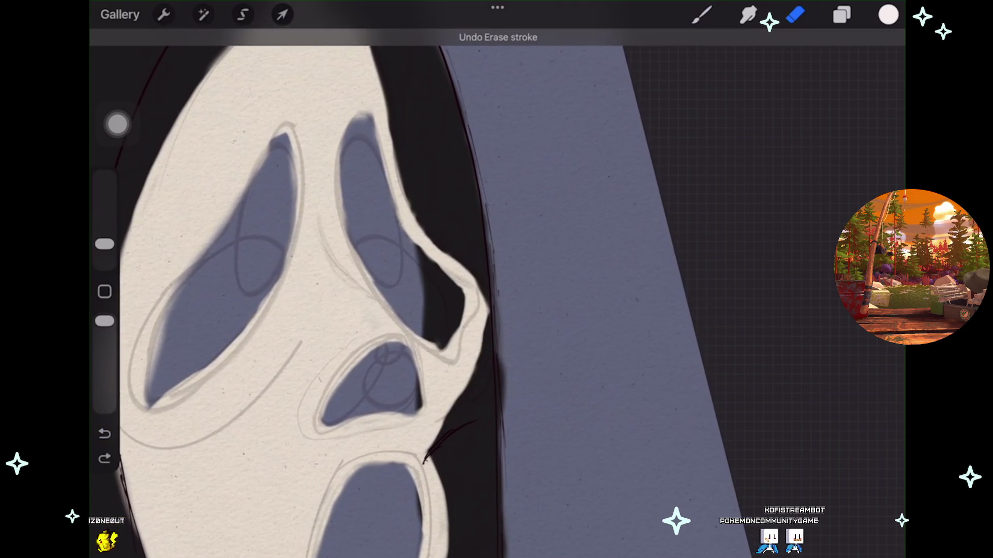
Shrink the eraser to 1% and undo the erase and paint strokes that went wrong.
{"action": "left_click_drag", "start_coordinate": [105, 244], "coordinate": [105, 256]}
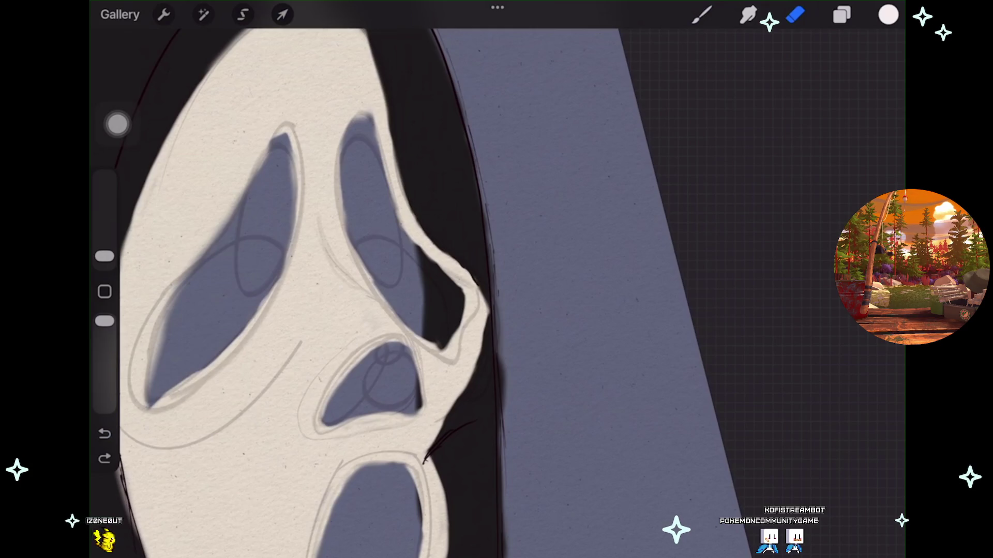
{"action": "key", "text": "ctrl+z"}
{"action": "scroll", "coordinate": [466, 284], "scroll_direction": "up", "scroll_amount": 3}
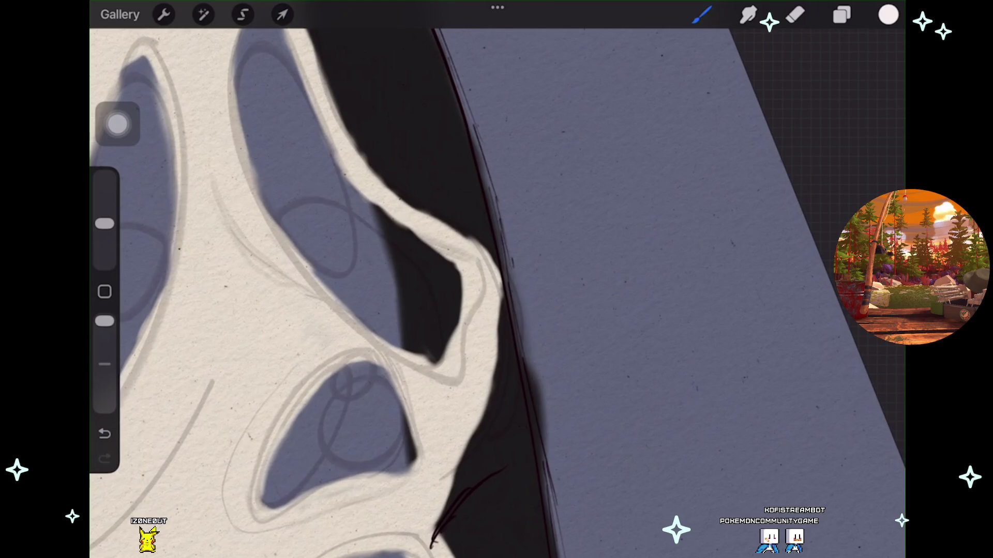
{"action": "key", "text": "ctrl+z"}
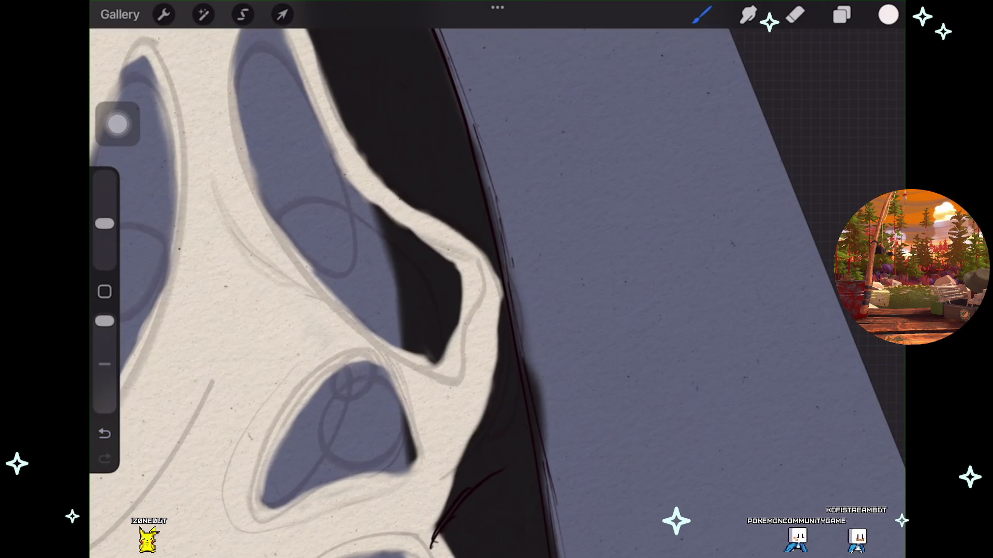
{"action": "key", "text": "e"}
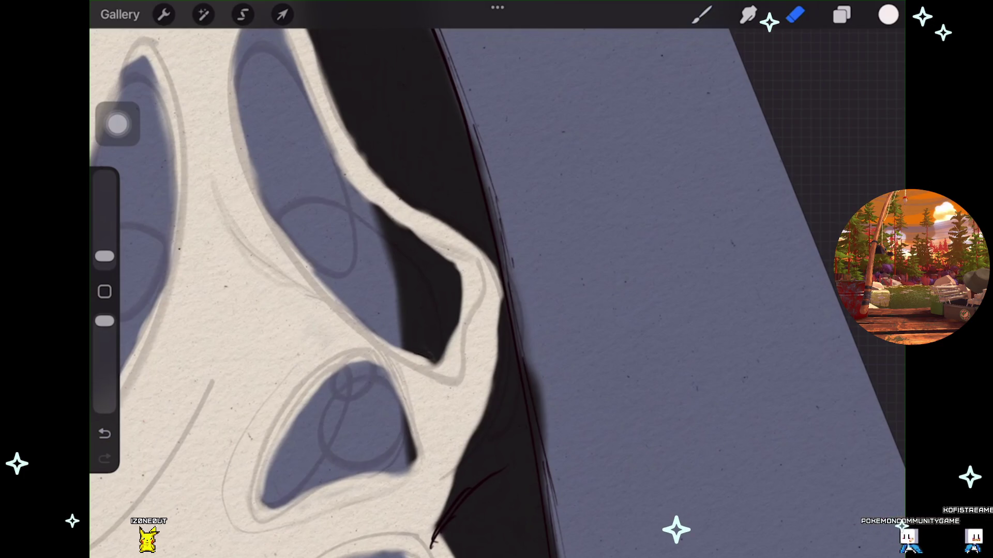
{"action": "key", "text": "ctrl+z"}
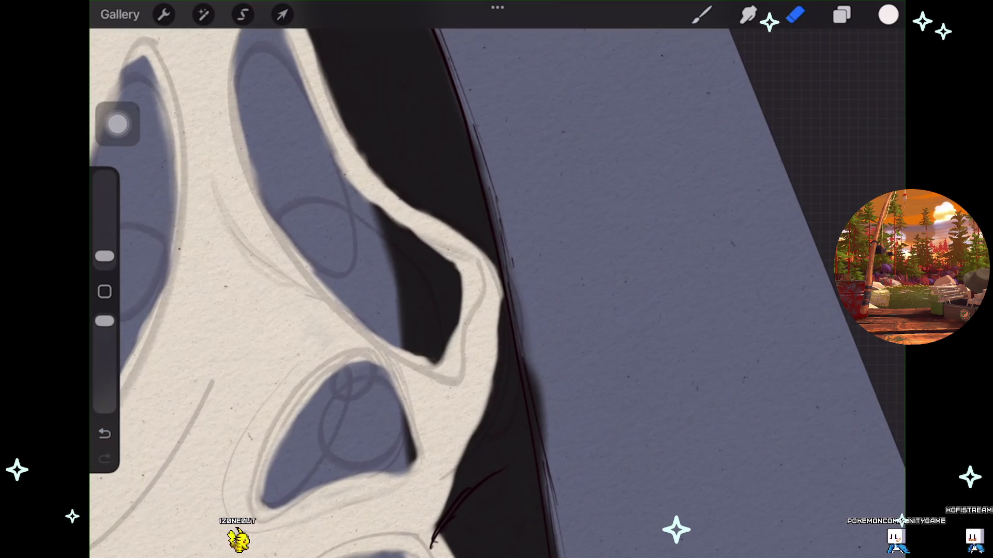
{"action": "scroll", "coordinate": [331, 279], "scroll_direction": "down", "scroll_amount": 3}
{"action": "scroll", "coordinate": [496, 279], "scroll_direction": "down", "scroll_amount": 3}
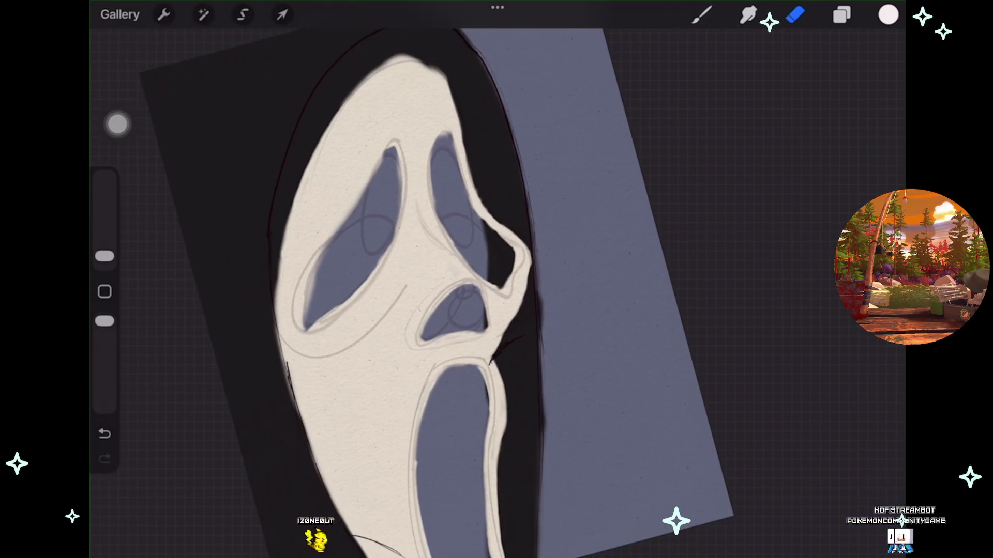
Undo the last stroke and enlarge the eraser from 1% to 2%.
{"action": "scroll", "coordinate": [497, 279], "scroll_direction": "up", "scroll_amount": 3}
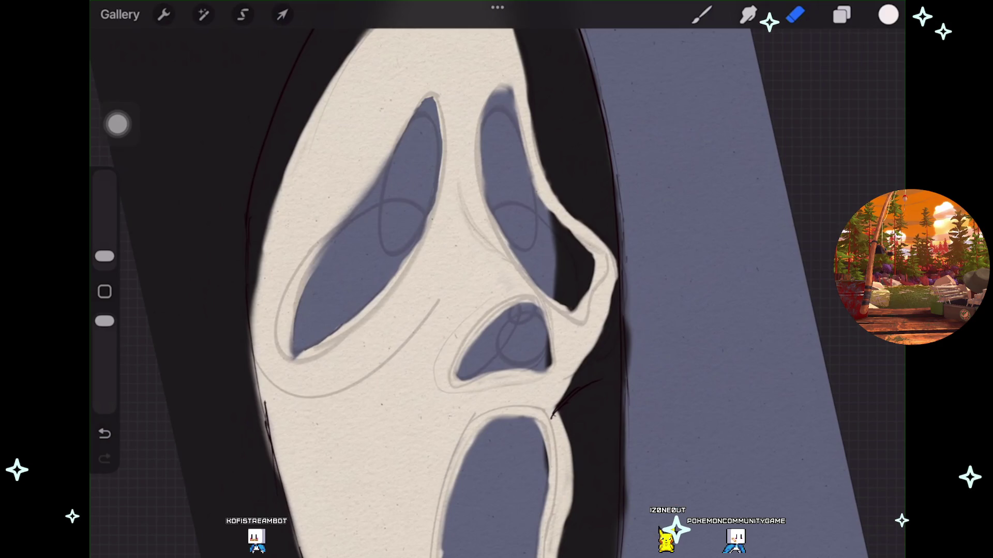
{"action": "scroll", "coordinate": [413, 290], "scroll_direction": "down", "scroll_amount": 3}
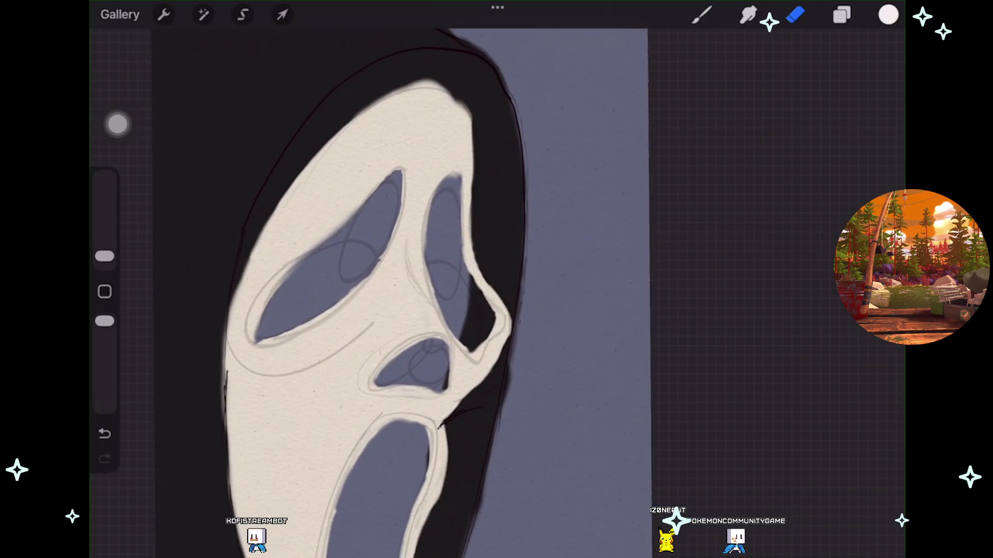
{"action": "key", "text": "ctrl+z"}
{"action": "left_click_drag", "start_coordinate": [105, 256], "coordinate": [105, 252]}
{"action": "scroll", "coordinate": [414, 290], "scroll_direction": "up", "scroll_amount": 1}
{"action": "scroll", "coordinate": [351, 289], "scroll_direction": "up", "scroll_amount": 1}
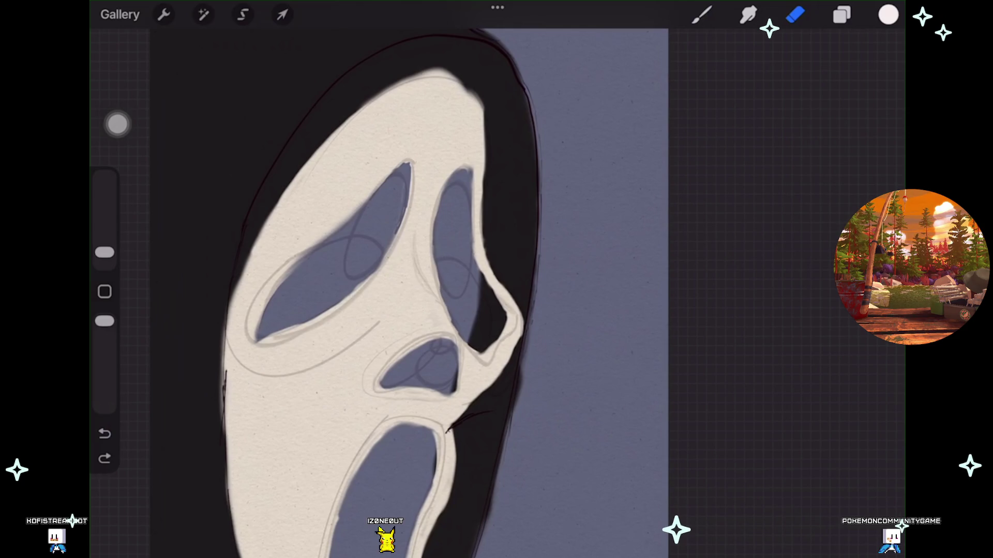
{"action": "scroll", "coordinate": [453, 215], "scroll_direction": "up", "scroll_amount": 5}
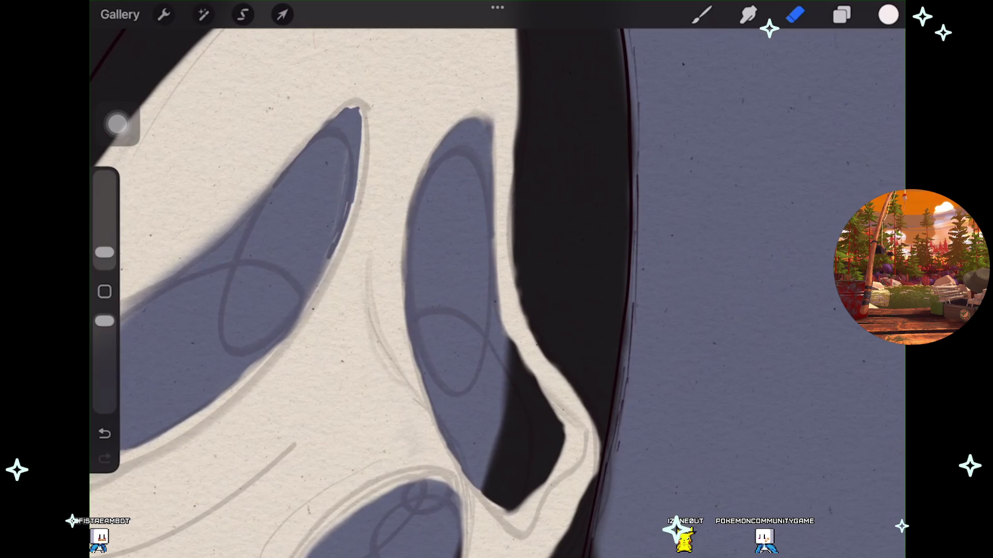
Undo three eraser strokes on the hood edge beside the nose, then redo the last one.
{"action": "key", "text": "ctrl+z"}
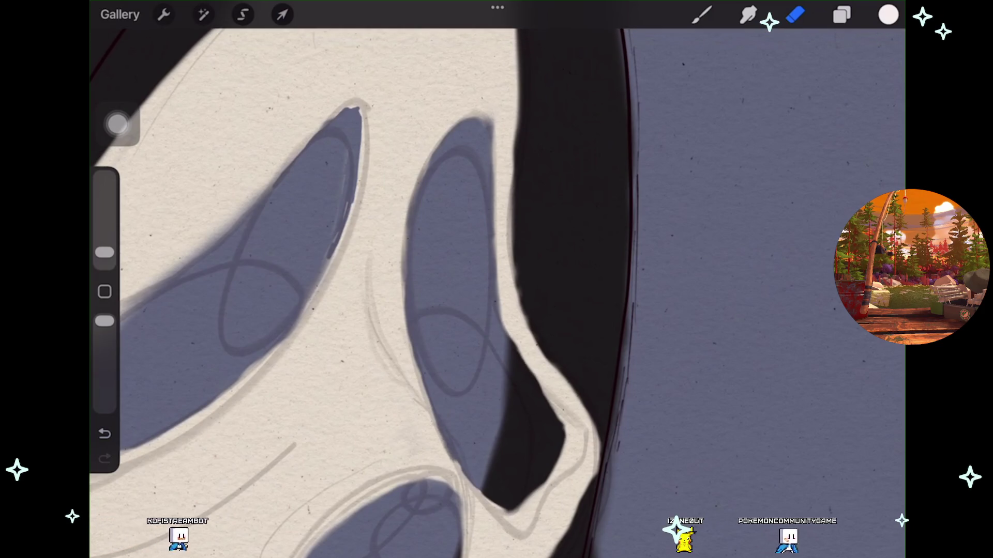
{"action": "key", "text": "ctrl+z"}
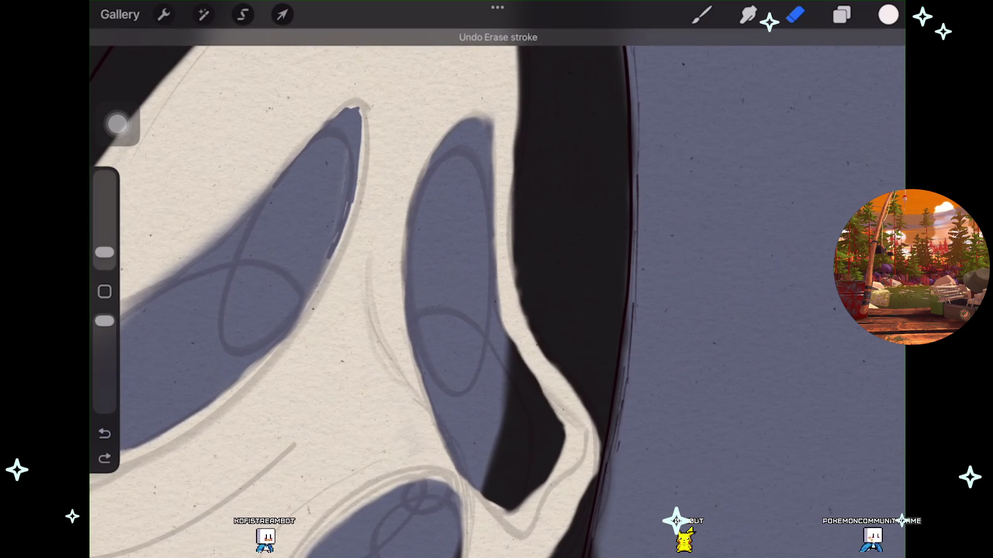
{"action": "scroll", "coordinate": [362, 279], "scroll_direction": "down", "scroll_amount": 5}
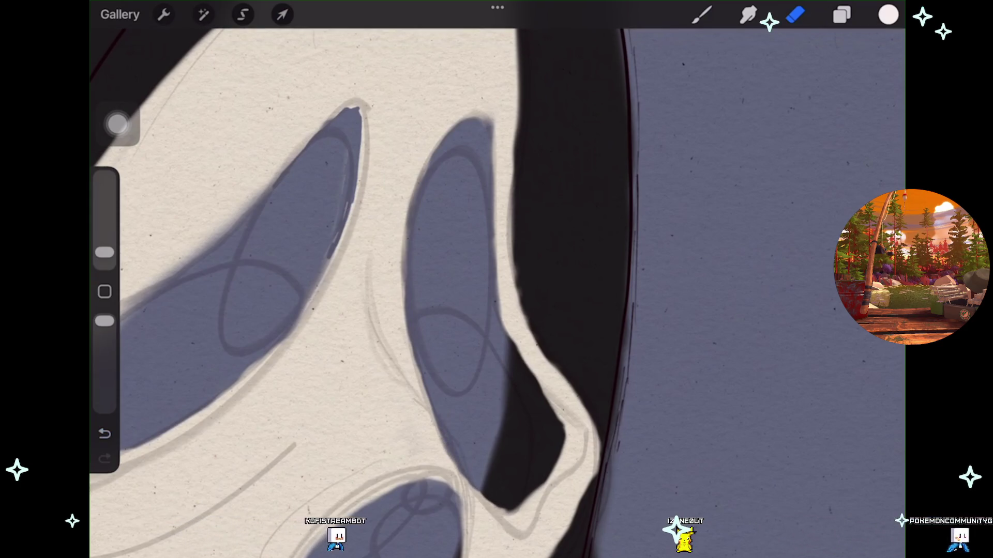
{"action": "scroll", "coordinate": [362, 280], "scroll_direction": "down", "scroll_amount": 3}
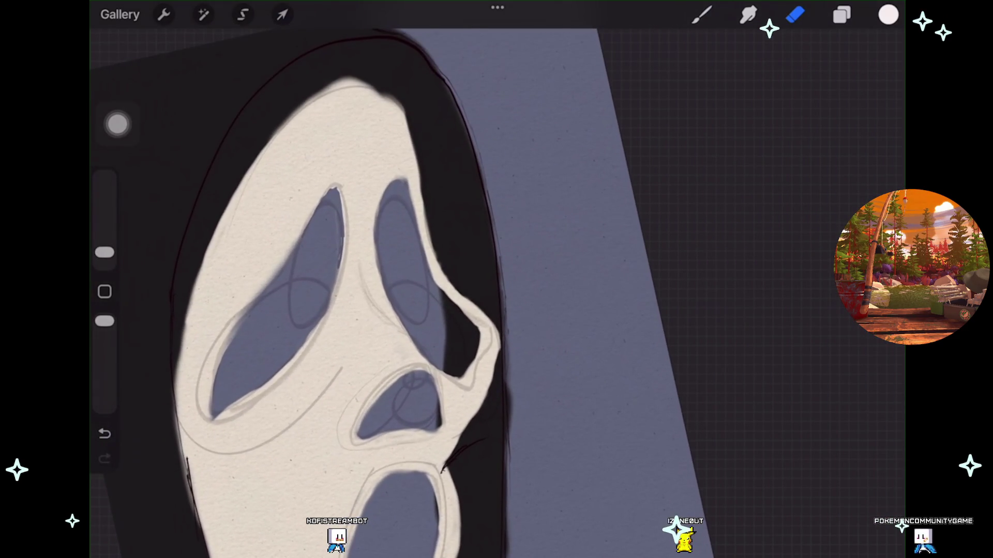
{"action": "scroll", "coordinate": [393, 279], "scroll_direction": "up", "scroll_amount": 3}
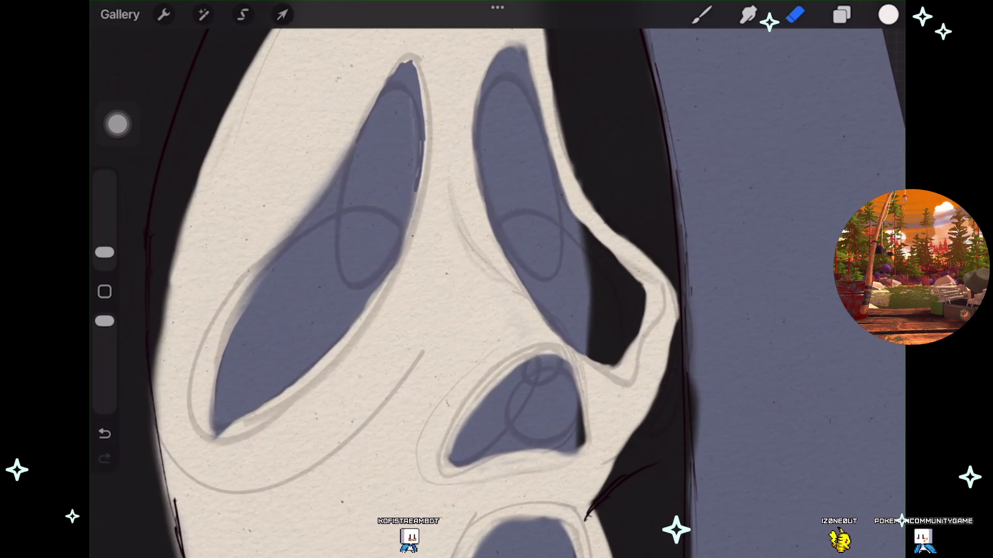
{"action": "scroll", "coordinate": [445, 279], "scroll_direction": "up", "scroll_amount": 3}
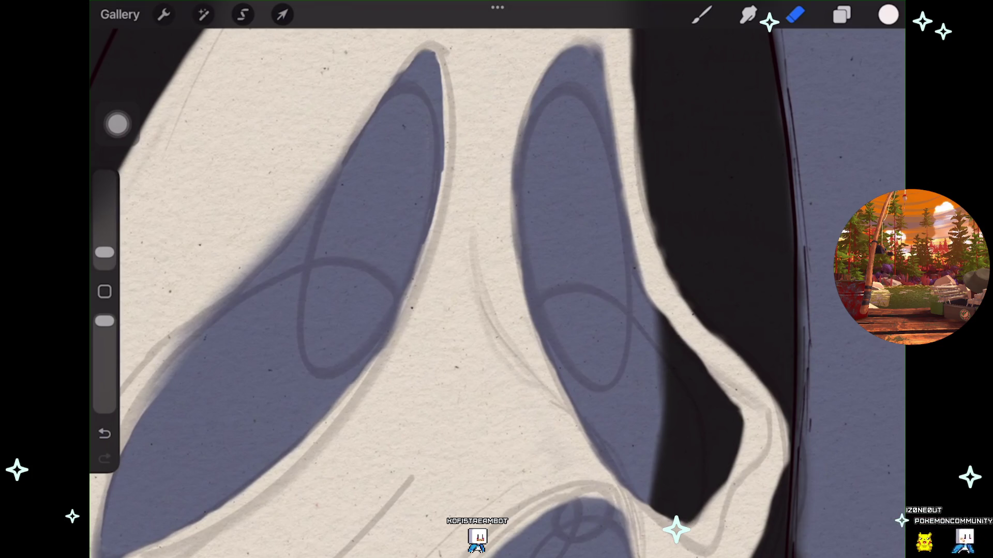
{"action": "scroll", "coordinate": [496, 279], "scroll_direction": "down", "scroll_amount": 3}
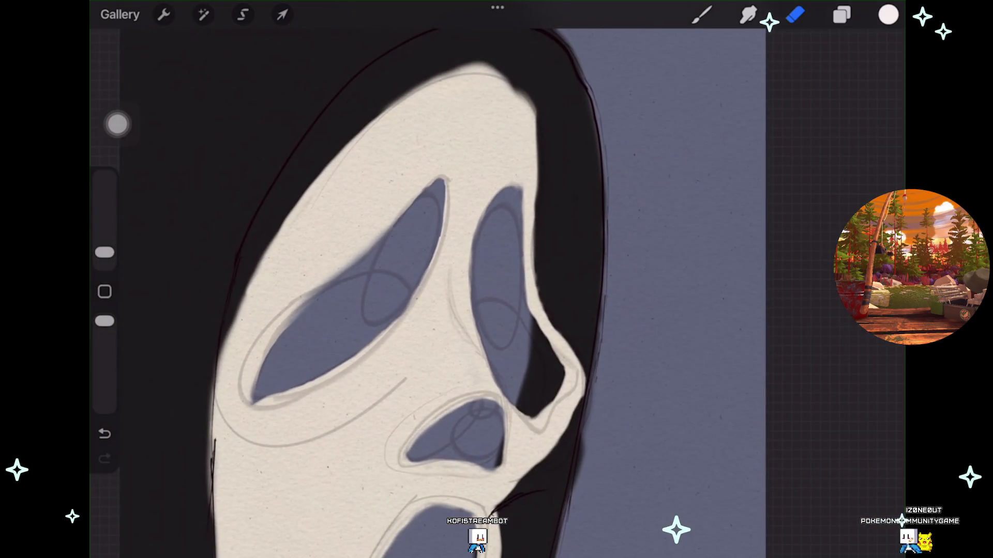
{"action": "scroll", "coordinate": [496, 280], "scroll_direction": "up", "scroll_amount": 5}
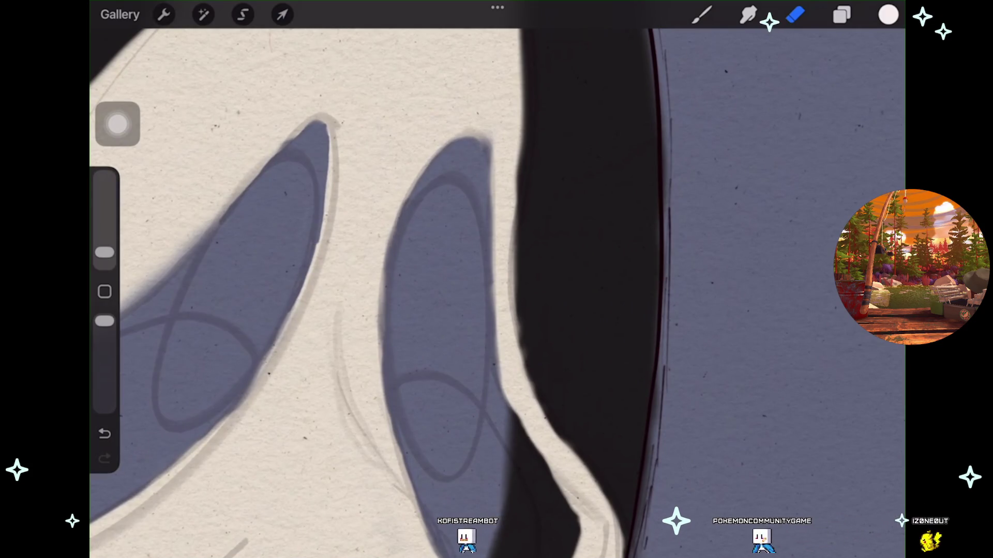
{"action": "scroll", "coordinate": [496, 279], "scroll_direction": "down", "scroll_amount": 2}
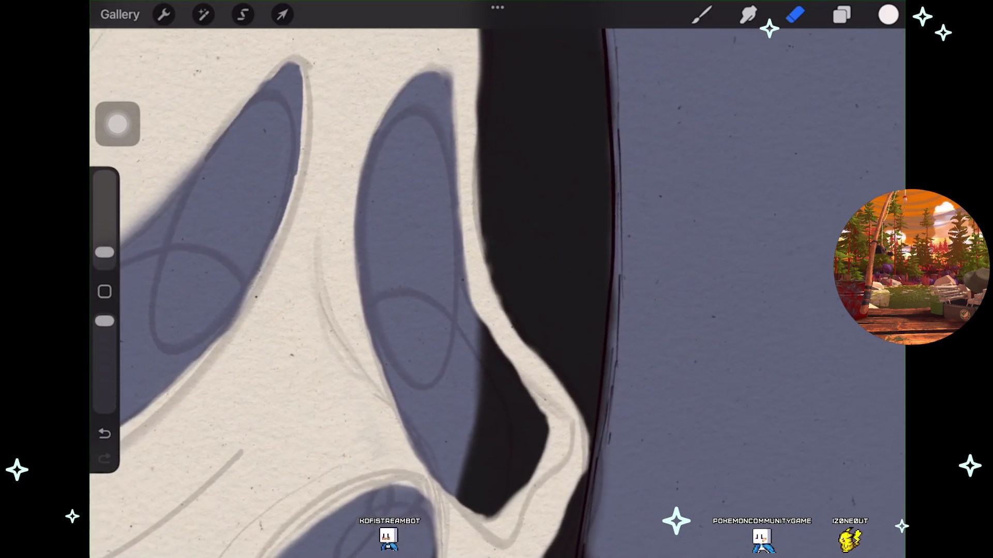
{"action": "scroll", "coordinate": [496, 279], "scroll_direction": "down", "scroll_amount": 1}
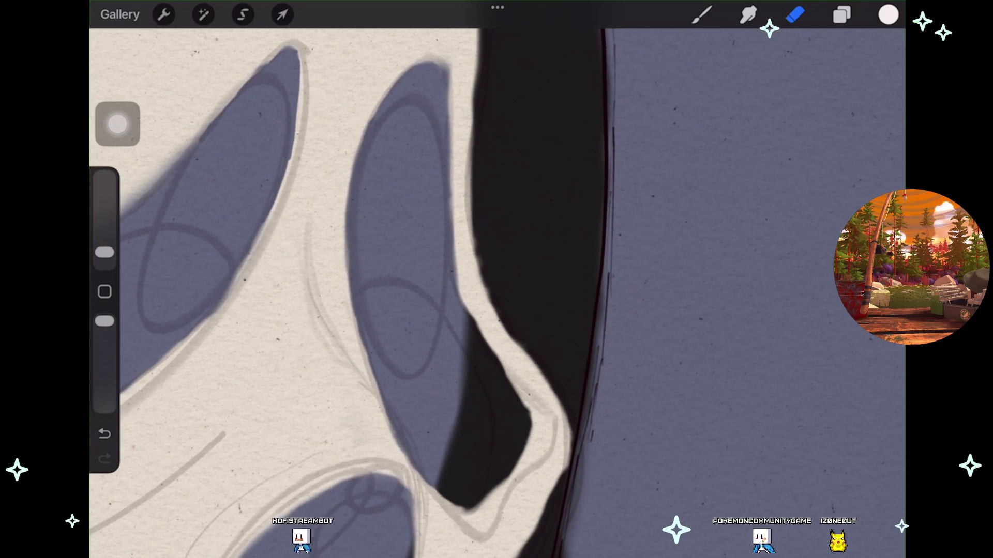
{"action": "key", "text": "ctrl+z"}
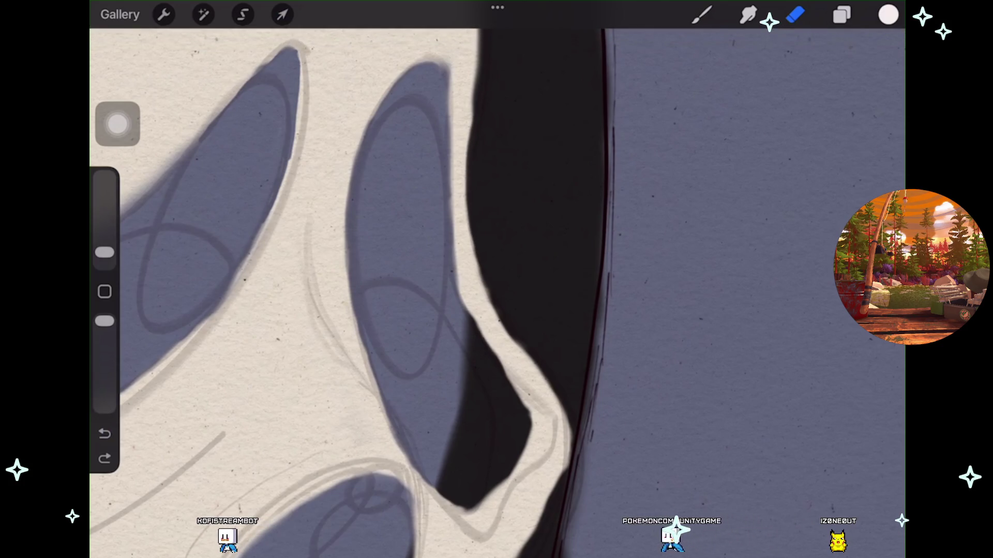
{"action": "key", "text": "ctrl+shift+z"}
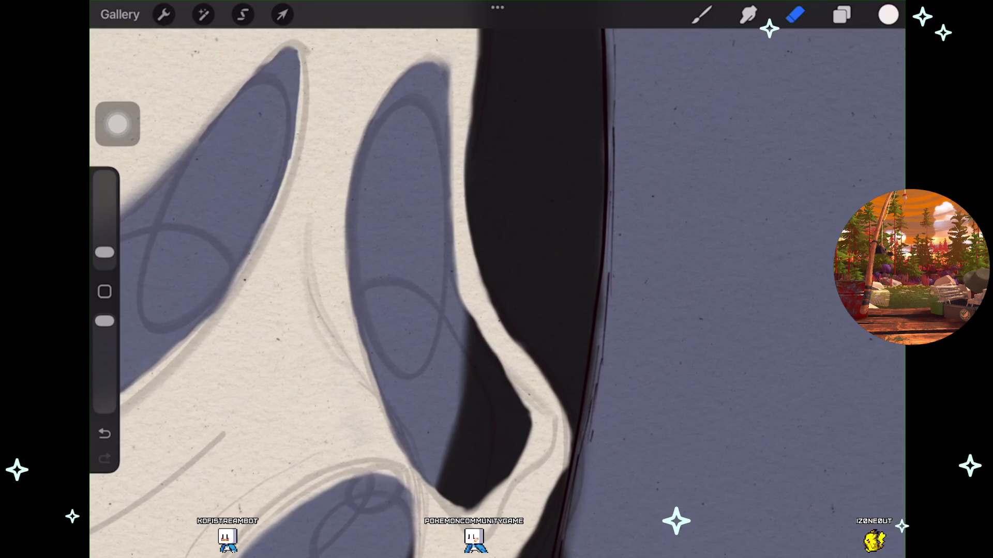
{"action": "scroll", "coordinate": [497, 280], "scroll_direction": "down", "scroll_amount": 2}
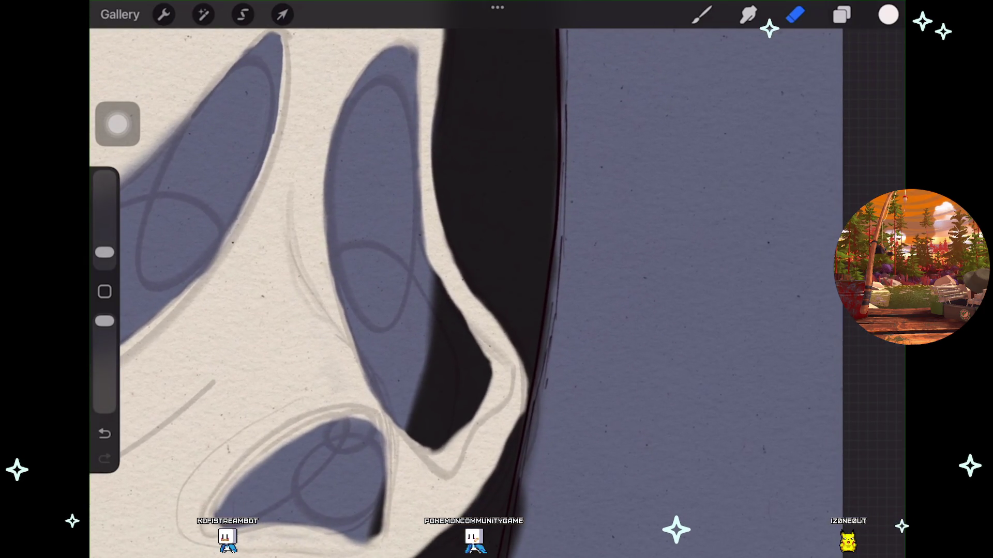
{"action": "scroll", "coordinate": [496, 279], "scroll_direction": "down", "scroll_amount": 5}
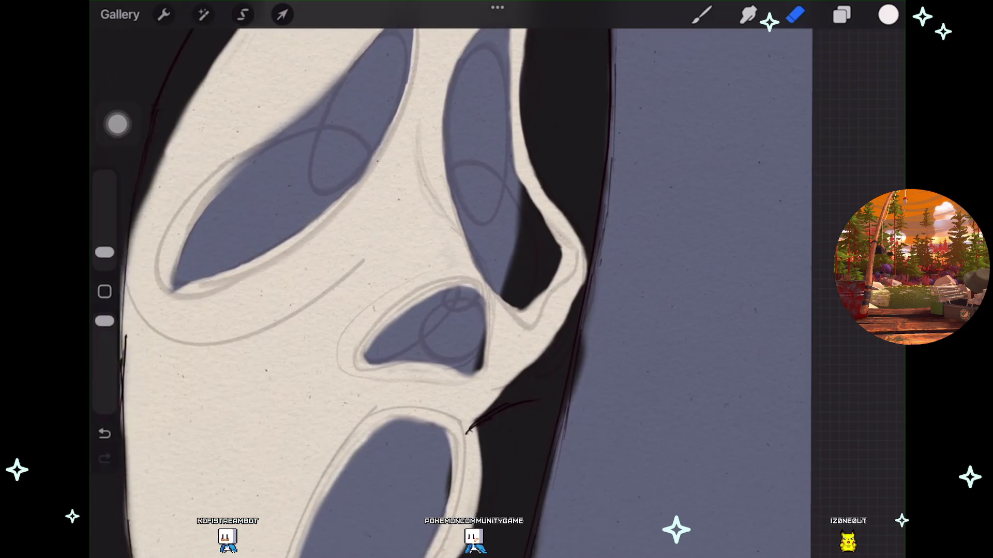
Erase slivers off the mask's right edge beside the mouth, redoing one bad stroke, into a clean arc.
{"action": "scroll", "coordinate": [496, 279], "scroll_direction": "up", "scroll_amount": 4}
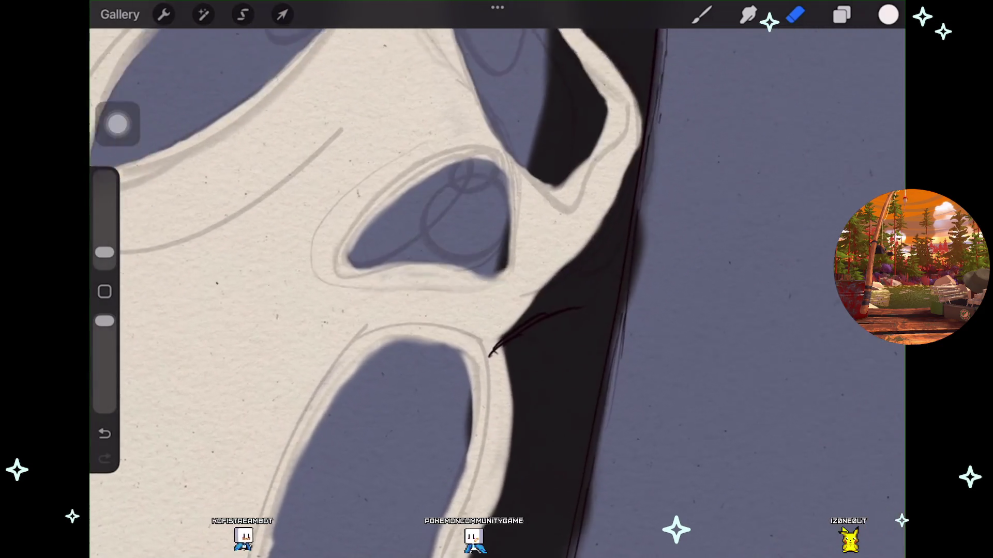
{"action": "left_click_drag", "start_coordinate": [518, 310], "coordinate": [517, 409]}
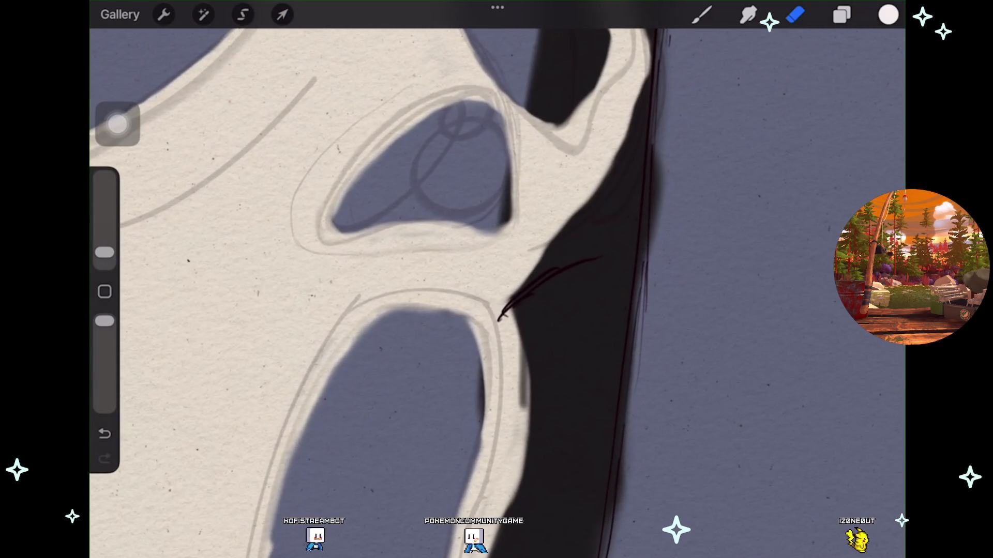
{"action": "scroll", "coordinate": [497, 279], "scroll_direction": "down", "scroll_amount": 2}
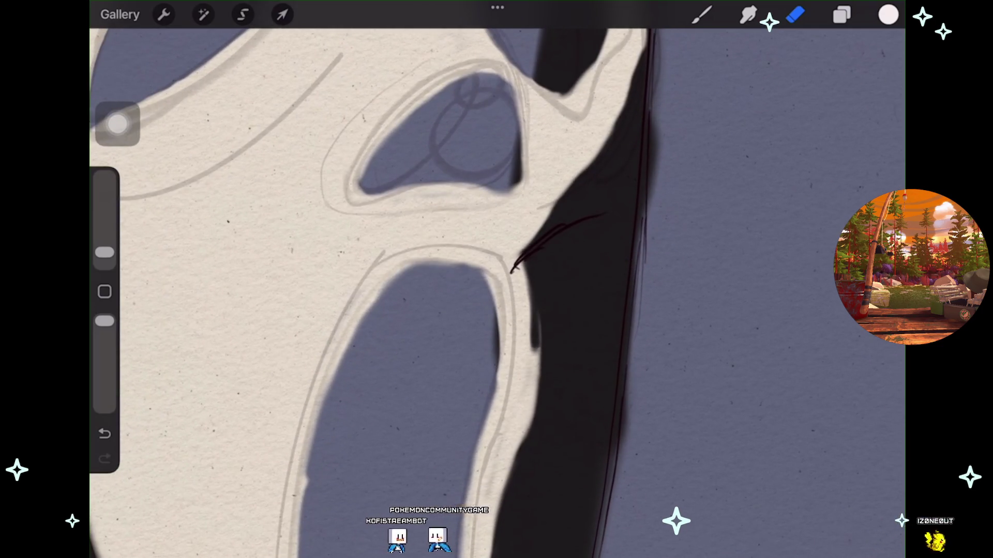
{"action": "left_click_drag", "start_coordinate": [536, 310], "coordinate": [518, 449]}
{"action": "key", "text": "ctrl+z"}
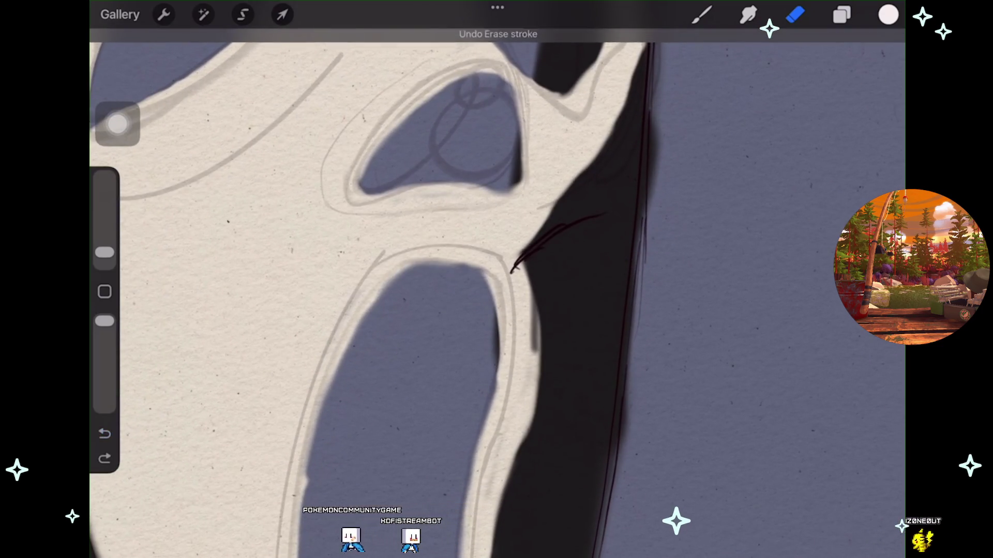
{"action": "scroll", "coordinate": [496, 280], "scroll_direction": "up", "scroll_amount": 1}
{"action": "left_click_drag", "start_coordinate": [538, 310], "coordinate": [517, 455]}
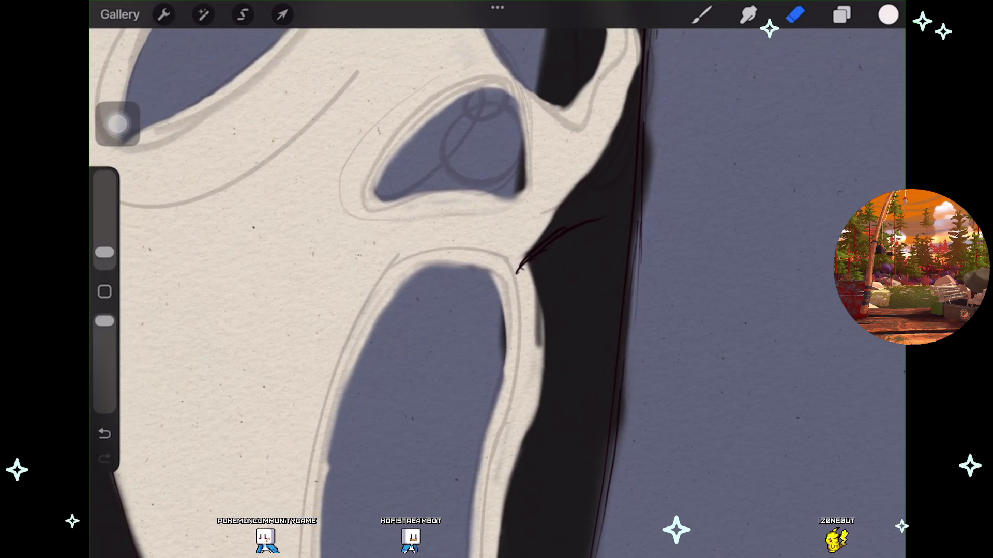
{"action": "mouse_move", "coordinate": [538, 310]}
{"action": "left_mouse_down"}
{"action": "mouse_move", "coordinate": [527, 435]}
{"action": "mouse_move", "coordinate": [517, 321]}
{"action": "mouse_move", "coordinate": [512, 466]}
{"action": "left_mouse_up"}
{"action": "left_click_drag", "start_coordinate": [538, 310], "coordinate": [517, 470]}
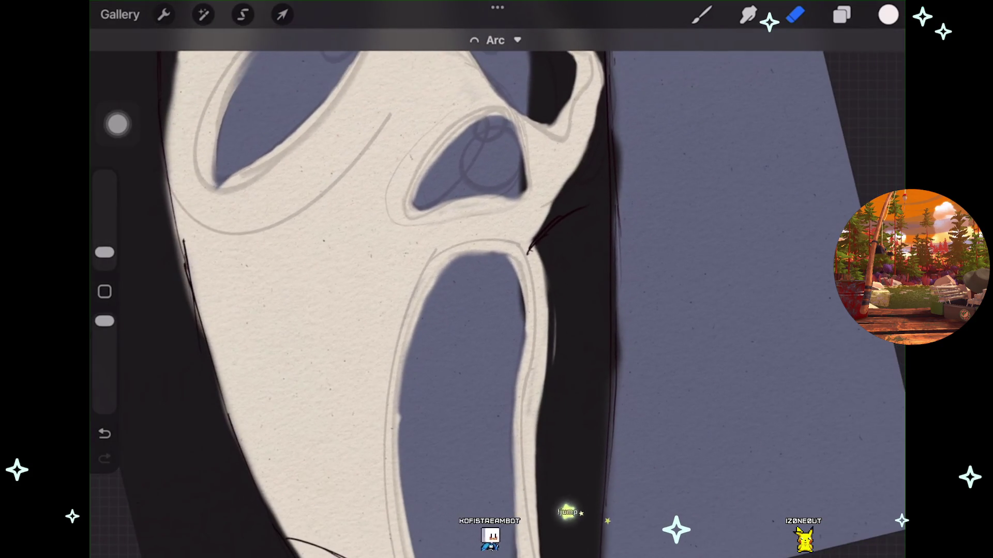
{"action": "scroll", "coordinate": [502, 290], "scroll_direction": "down", "scroll_amount": 2}
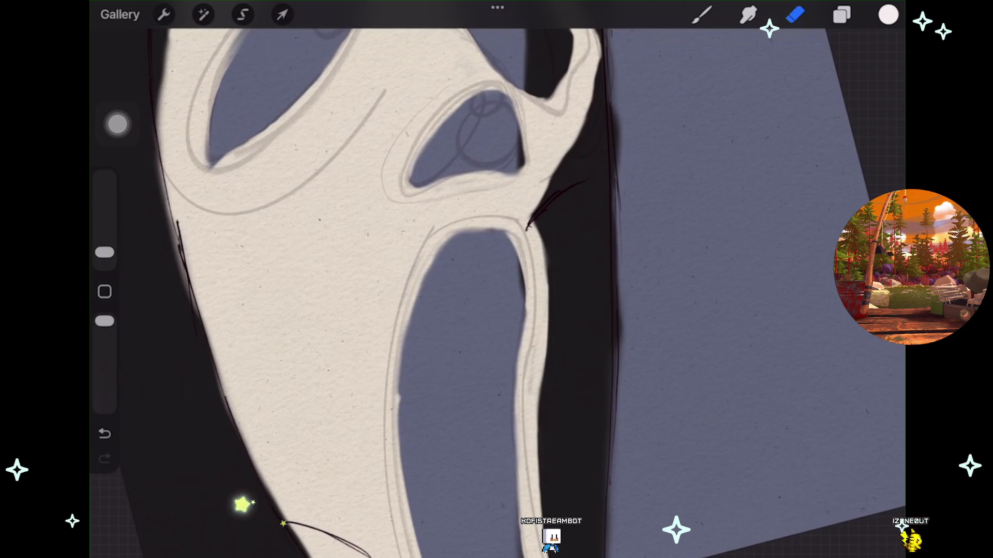
{"action": "scroll", "coordinate": [496, 279], "scroll_direction": "down", "scroll_amount": 3}
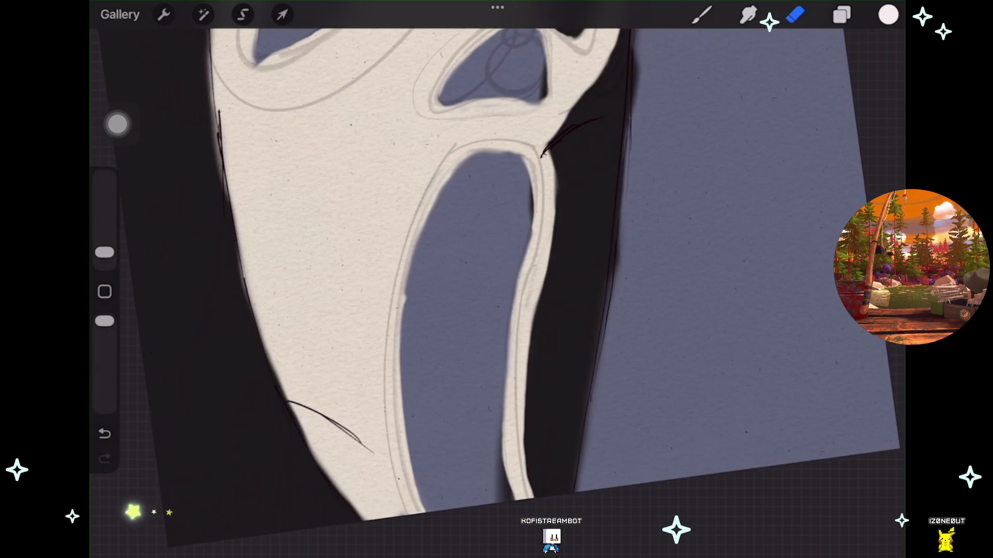
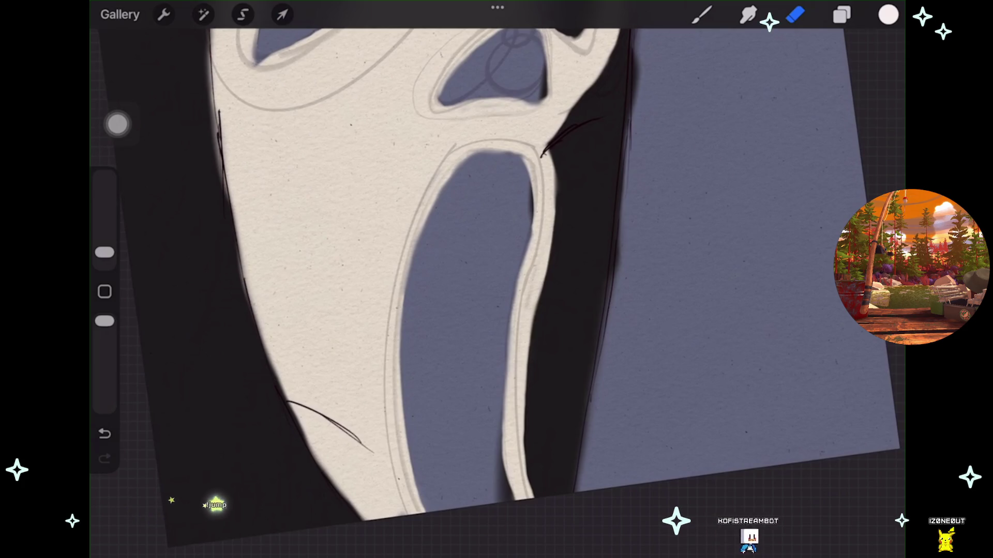
Return to the brush and undo the light stroke along the mouth opening's top.
{"action": "scroll", "coordinate": [497, 290], "scroll_direction": "up", "scroll_amount": 5}
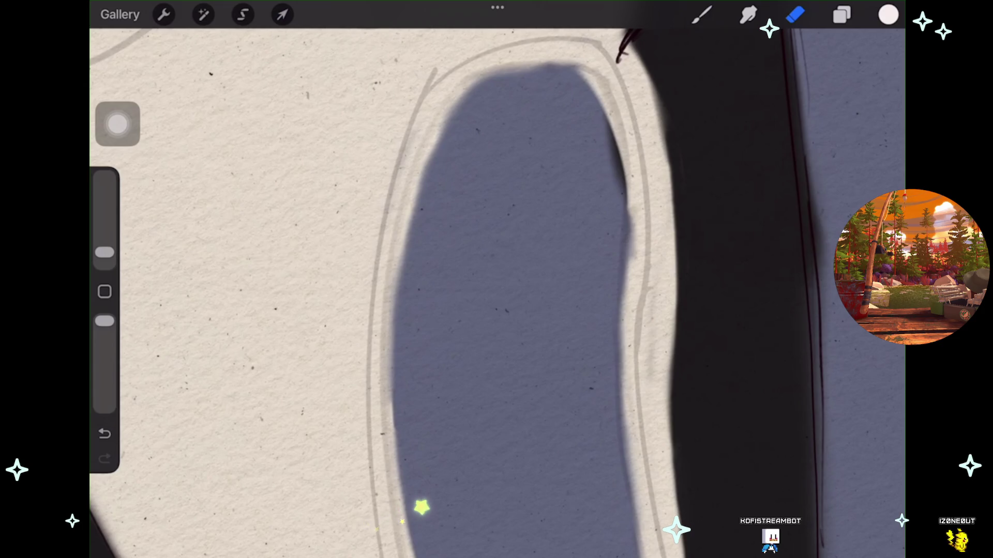
{"action": "key", "text": "ctrl+z"}
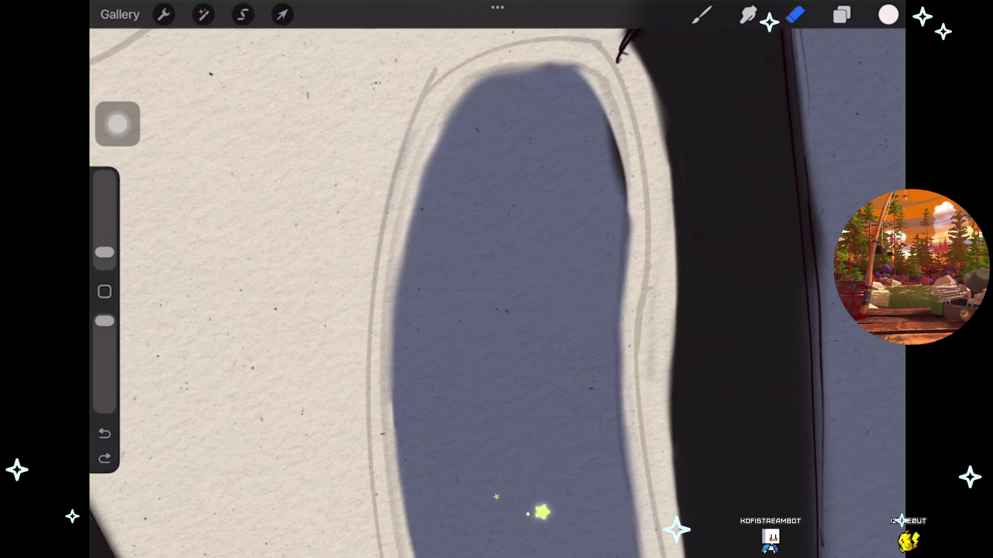
{"action": "key", "text": "b"}
{"action": "scroll", "coordinate": [496, 289], "scroll_direction": "up", "scroll_amount": 3}
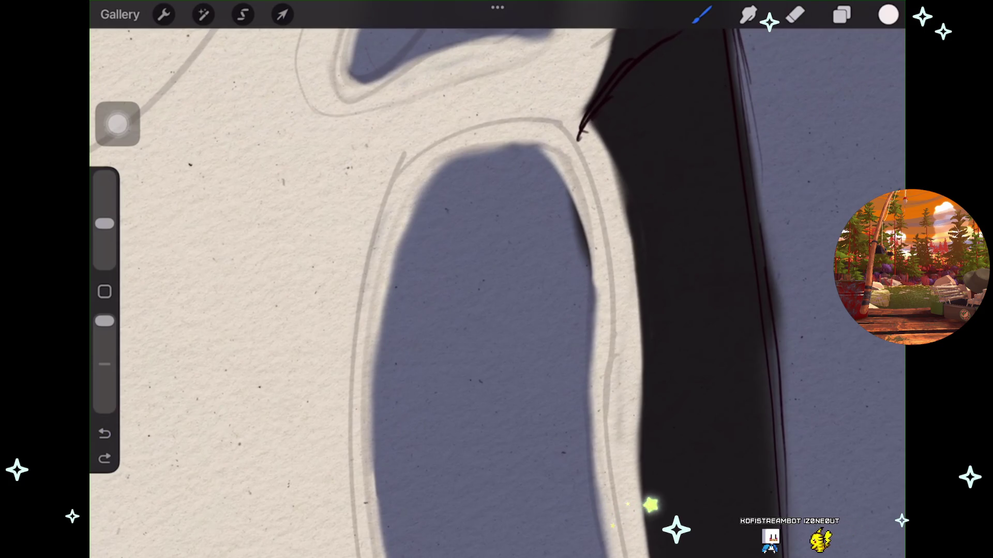
{"action": "left_click_drag", "start_coordinate": [460, 154], "coordinate": [525, 150]}
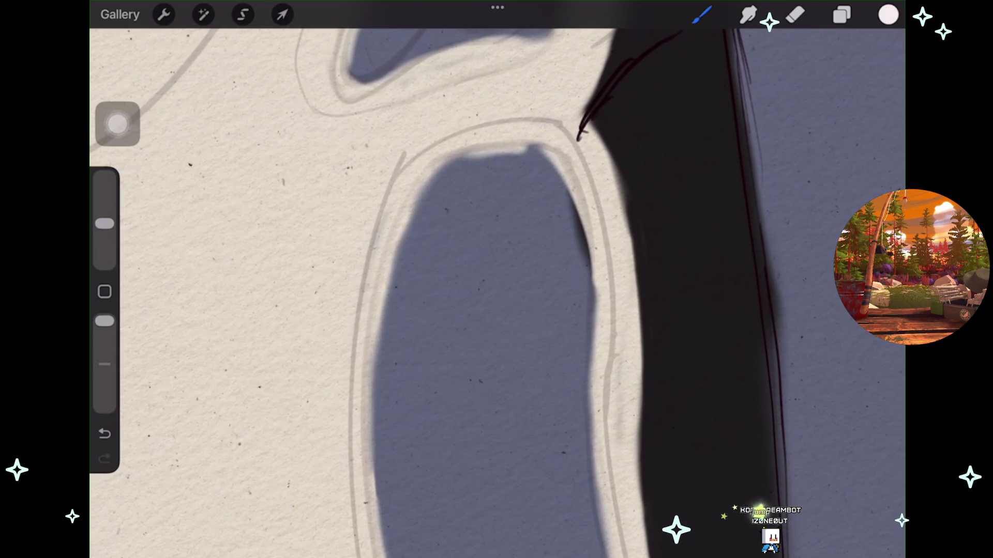
{"action": "key", "text": "ctrl+z"}
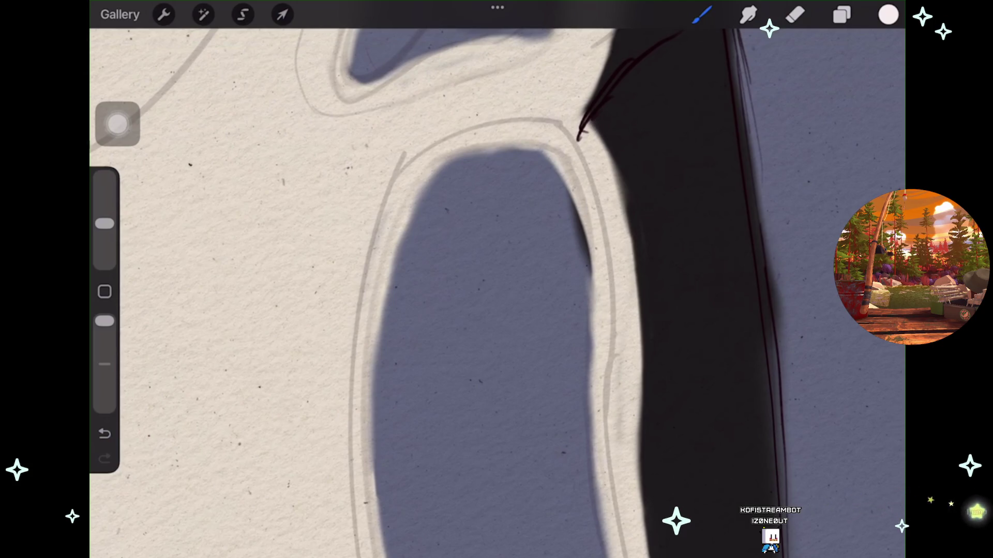
{"action": "key", "text": "ctrl+z"}
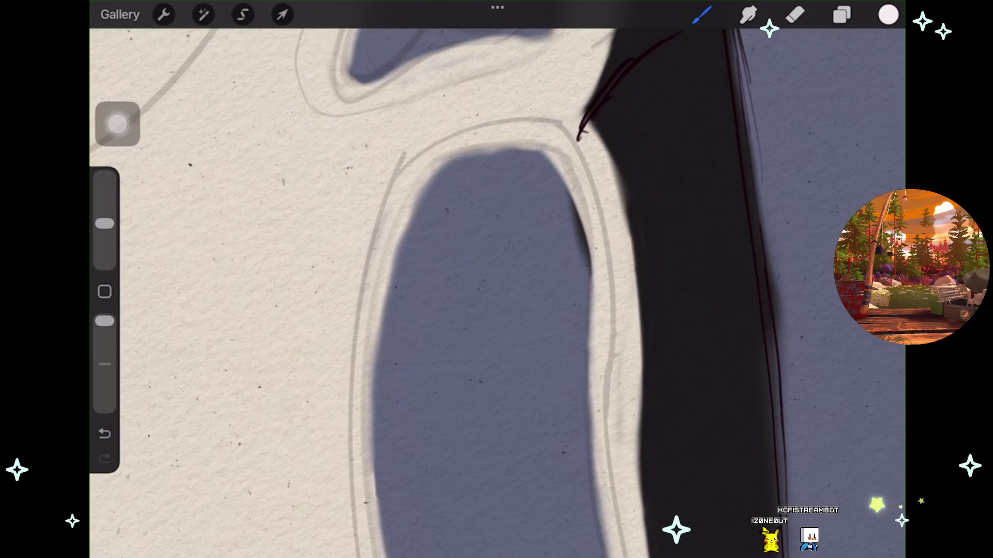
Reposition the view, then undo eraser edits to restore the upper-left eye's outer edge.
{"action": "scroll", "coordinate": [496, 280], "scroll_direction": "right", "scroll_amount": 3}
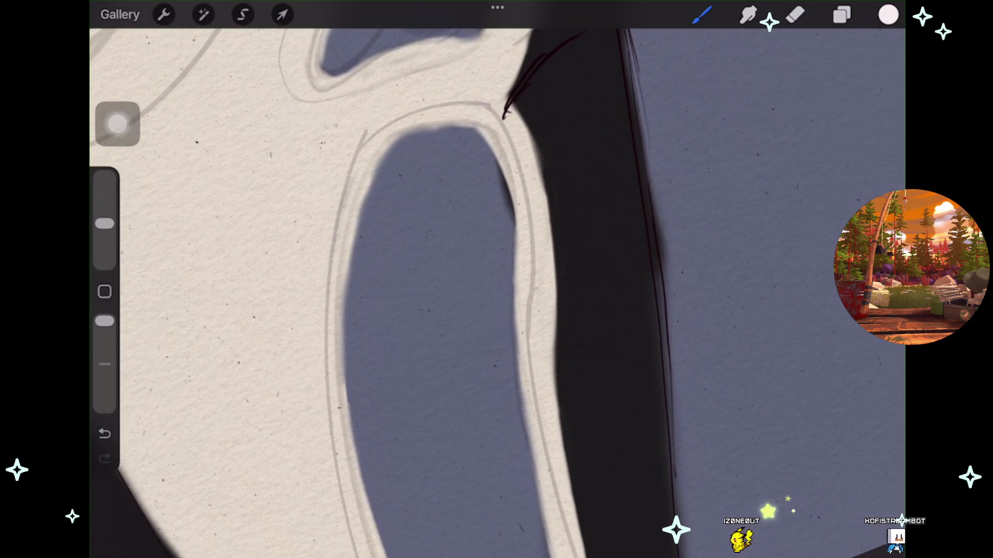
{"action": "scroll", "coordinate": [496, 279], "scroll_direction": "down", "scroll_amount": 3}
{"action": "scroll", "coordinate": [496, 279], "scroll_direction": "down", "scroll_amount": 1}
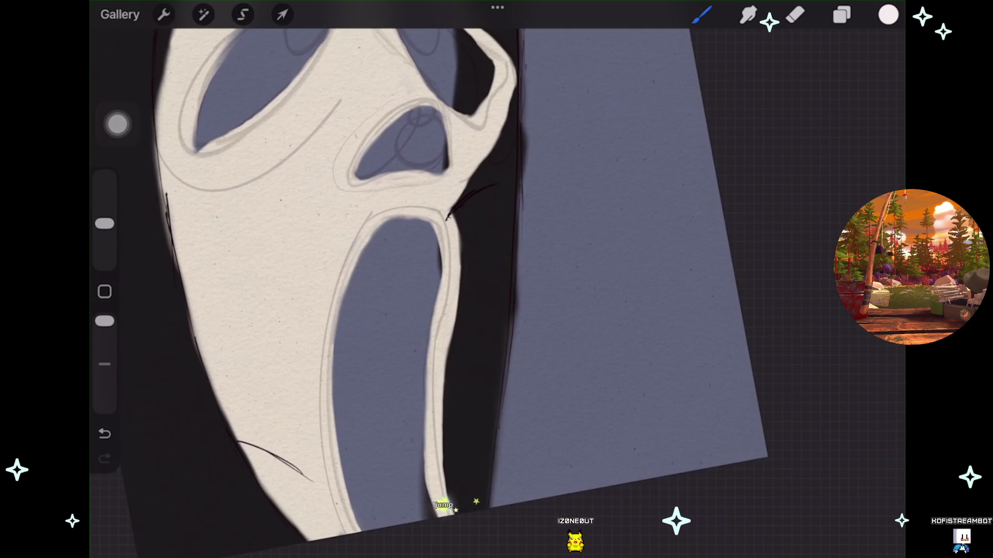
{"action": "left_click_drag", "start_coordinate": [413, 139], "coordinate": [383, 249]}
{"action": "scroll", "coordinate": [362, 289], "scroll_direction": "down", "scroll_amount": 2}
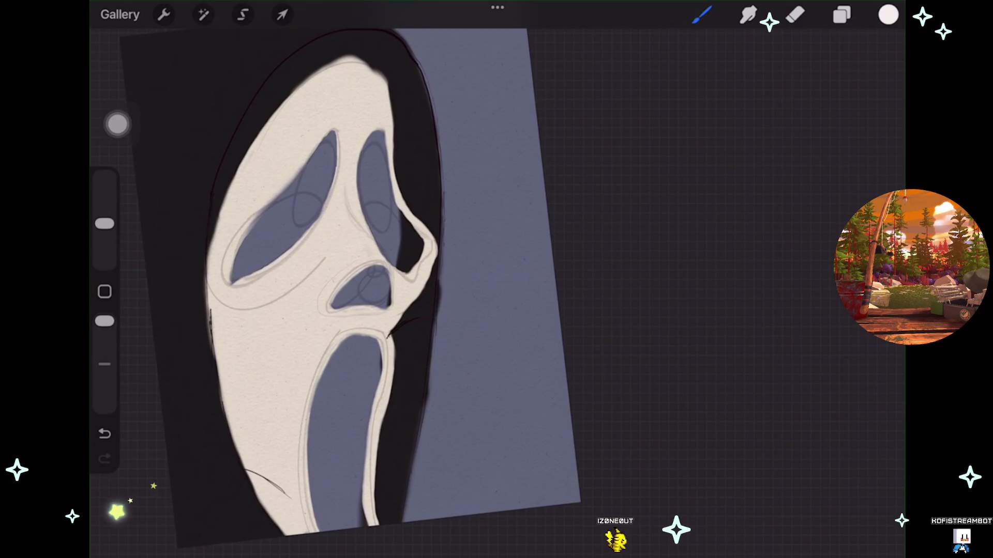
{"action": "key", "text": "e"}
{"action": "scroll", "coordinate": [393, 289], "scroll_direction": "up", "scroll_amount": 3}
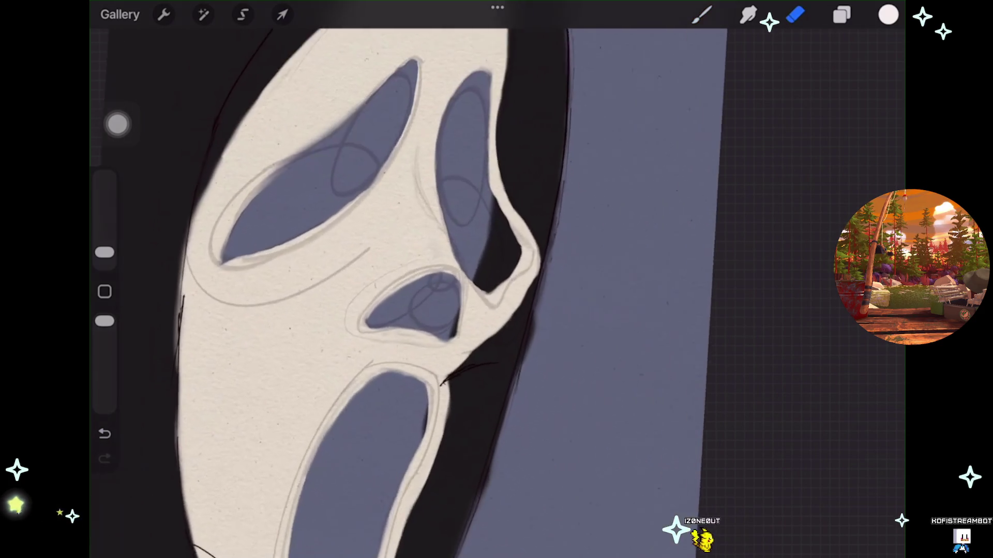
{"action": "scroll", "coordinate": [414, 290], "scroll_direction": "up", "scroll_amount": 2}
{"action": "scroll", "coordinate": [481, 279], "scroll_direction": "up", "scroll_amount": 1}
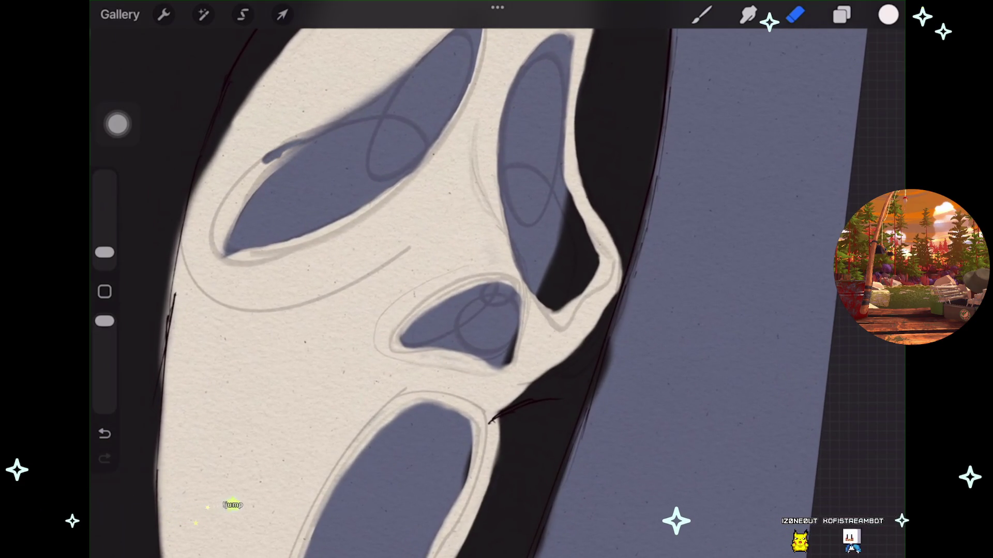
{"action": "key", "text": "ctrl+z"}
{"action": "key", "text": "bracketright"}
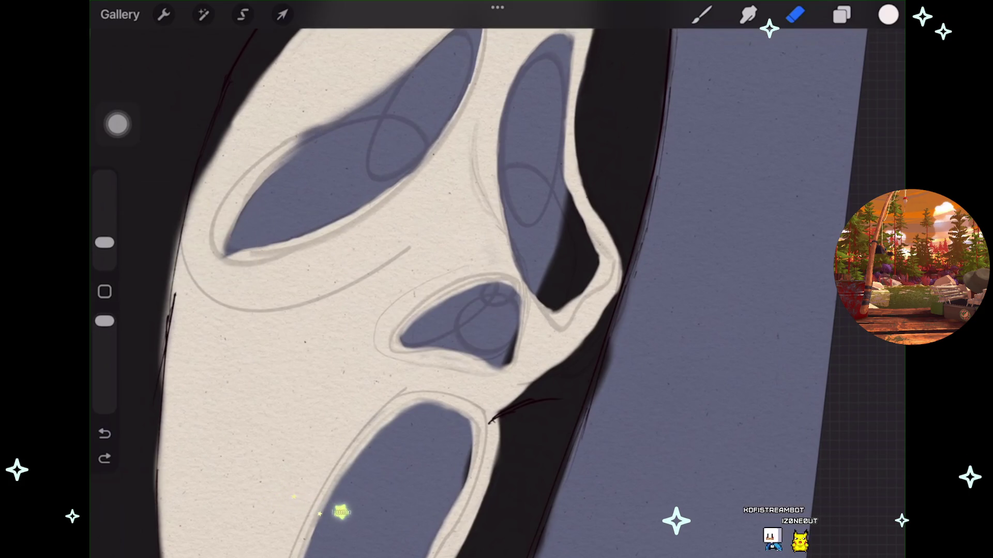
{"action": "key", "text": "ctrl+z"}
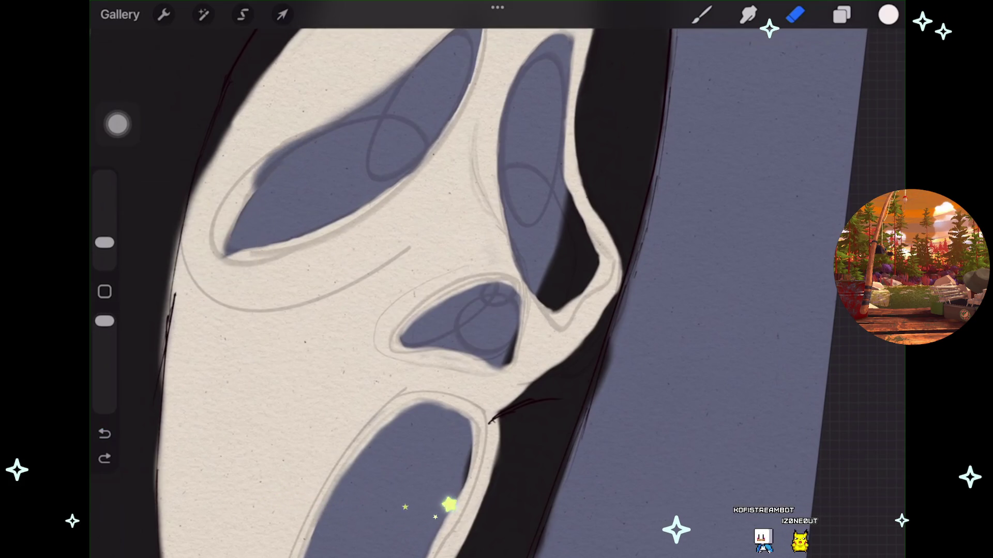
{"action": "scroll", "coordinate": [496, 279], "scroll_direction": "down", "scroll_amount": 3}
Pick black and paint a thin dark stroke along the hood edge, redoing it once.
{"action": "left_click", "coordinate": [888, 14]}
{"action": "left_click", "coordinate": [702, 14]}
{"action": "left_click_drag", "start_coordinate": [530, 381], "coordinate": [535, 410]}
{"action": "scroll", "coordinate": [465, 310], "scroll_direction": "up", "scroll_amount": 5}
{"action": "key", "text": "ctrl+z"}
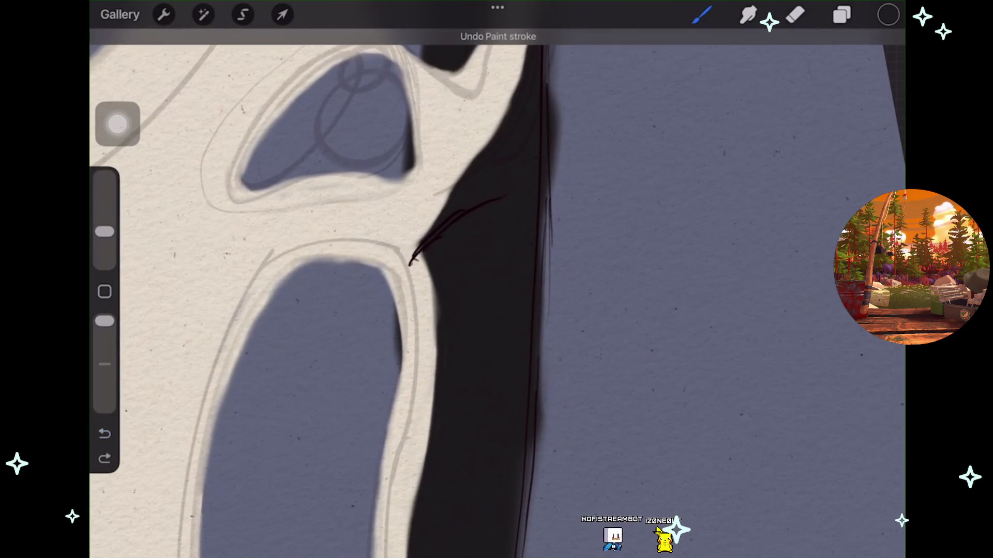
{"action": "left_click", "coordinate": [888, 14]}
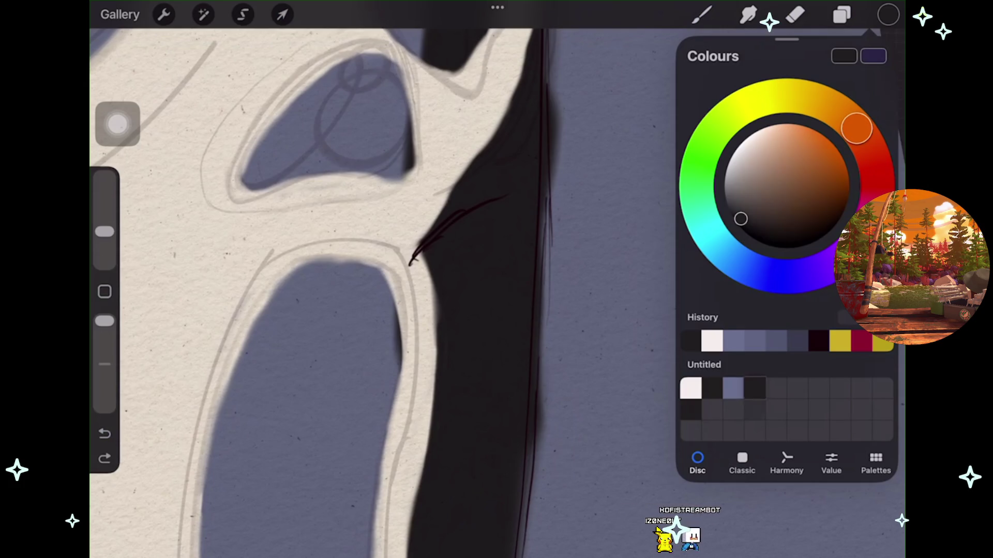
{"action": "left_click", "coordinate": [702, 14]}
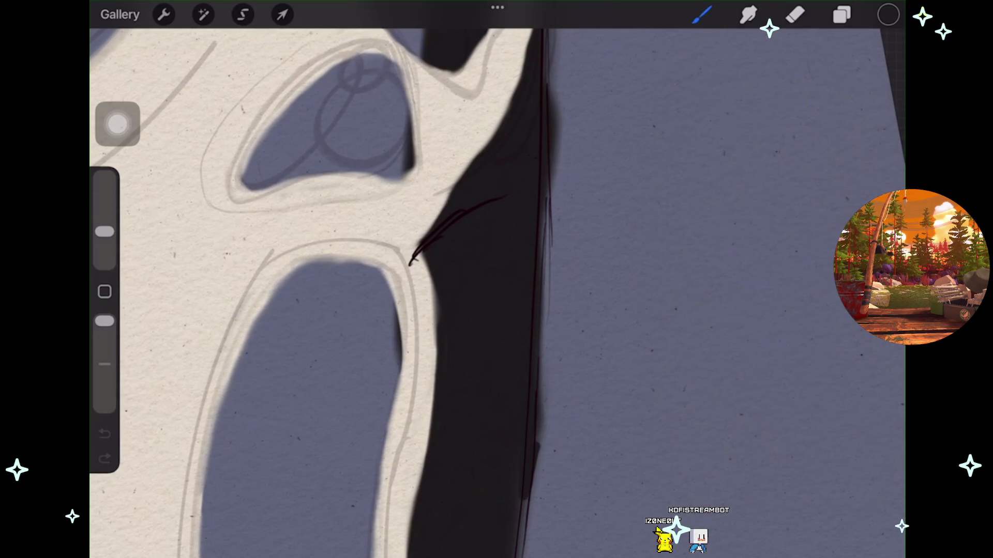
{"action": "left_click", "coordinate": [104, 434]}
Undo unwanted black strokes around the hood edge.
{"action": "scroll", "coordinate": [326, 289], "scroll_direction": "down", "scroll_amount": 3}
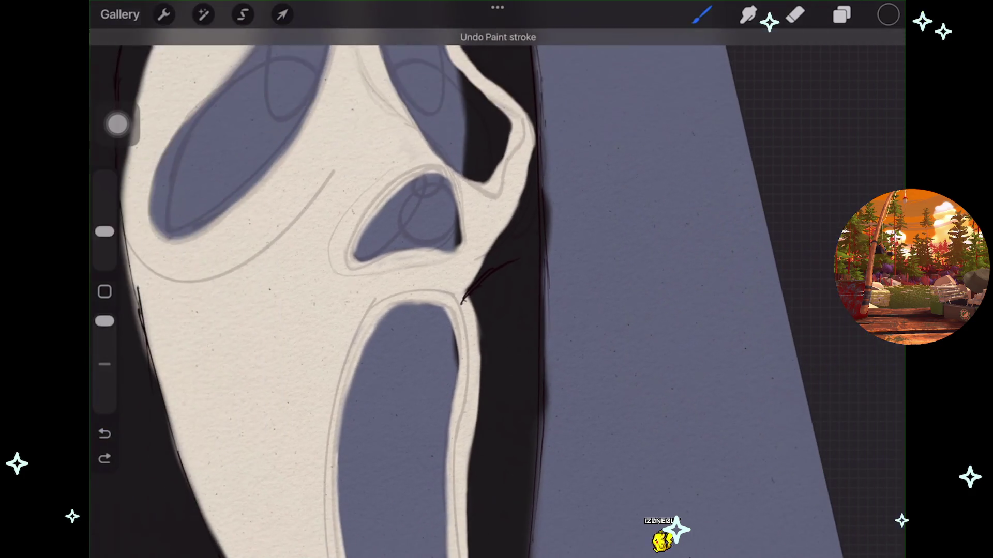
{"action": "scroll", "coordinate": [496, 289], "scroll_direction": "down", "scroll_amount": 3}
{"action": "scroll", "coordinate": [496, 289], "scroll_direction": "up", "scroll_amount": 3}
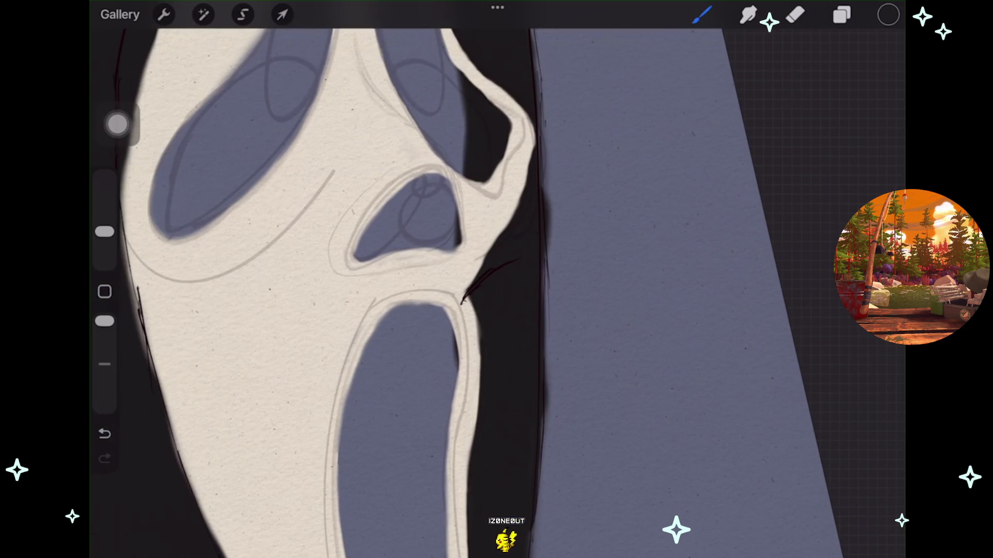
{"action": "scroll", "coordinate": [497, 279], "scroll_direction": "down", "scroll_amount": 2}
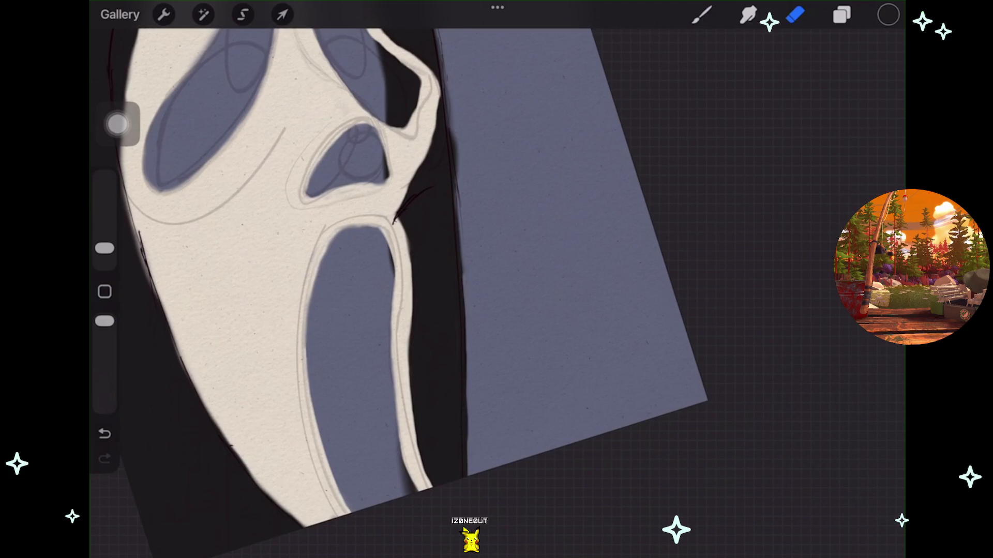
{"action": "scroll", "coordinate": [429, 280], "scroll_direction": "up", "scroll_amount": 2}
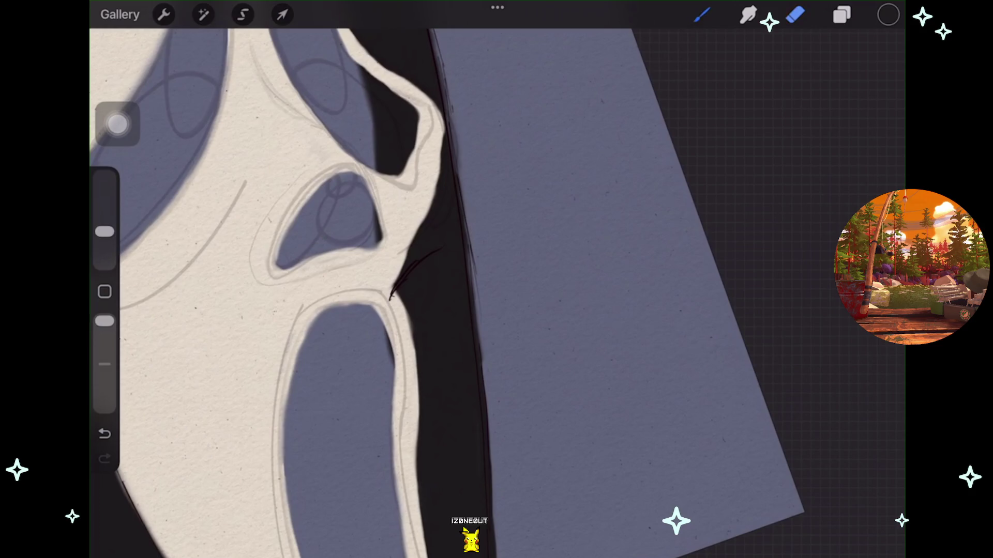
{"action": "key", "text": "ctrl+z"}
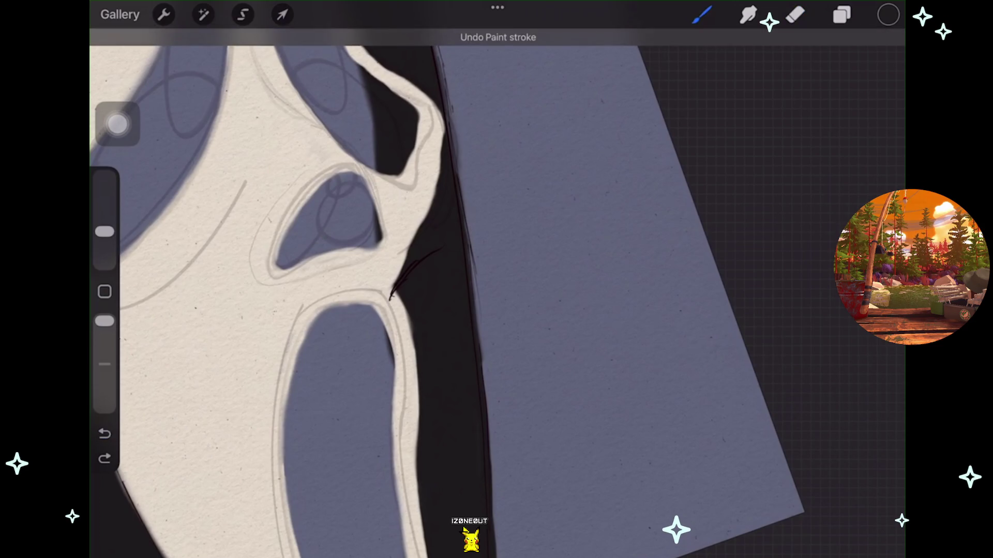
{"action": "scroll", "coordinate": [429, 279], "scroll_direction": "up", "scroll_amount": 2}
{"action": "scroll", "coordinate": [429, 279], "scroll_direction": "down", "scroll_amount": 1}
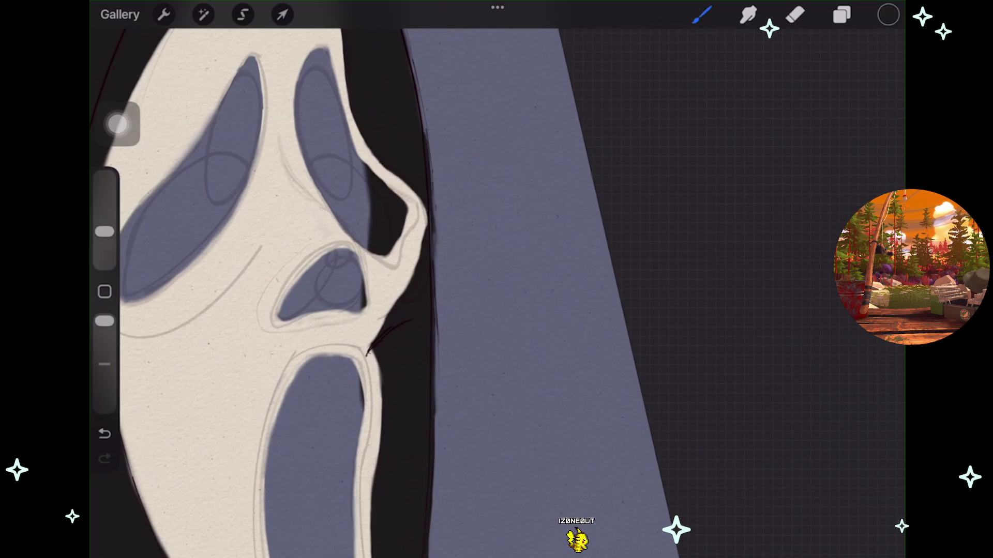
{"action": "key", "text": "ctrl+z"}
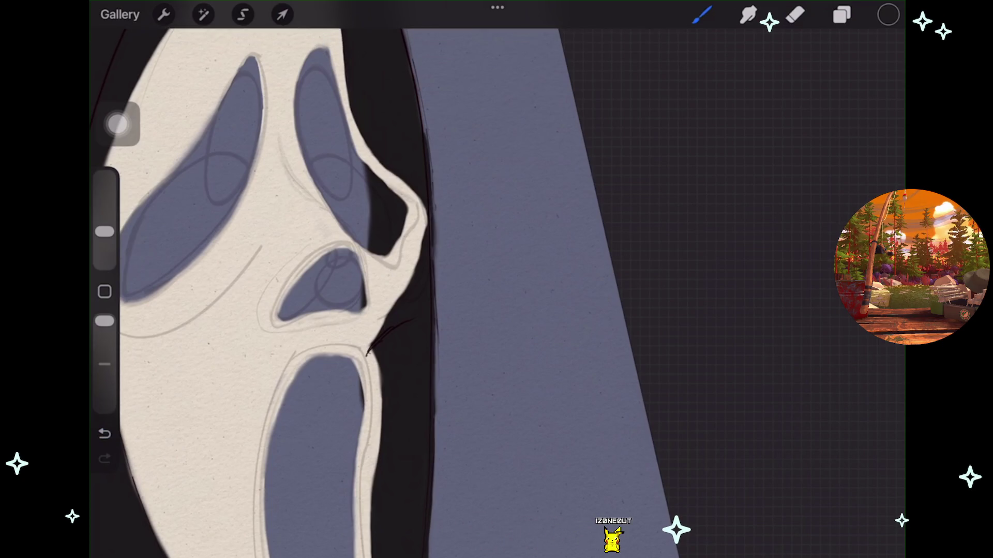
{"action": "key", "text": "ctrl+z"}
{"action": "scroll", "coordinate": [429, 279], "scroll_direction": "up", "scroll_amount": 2}
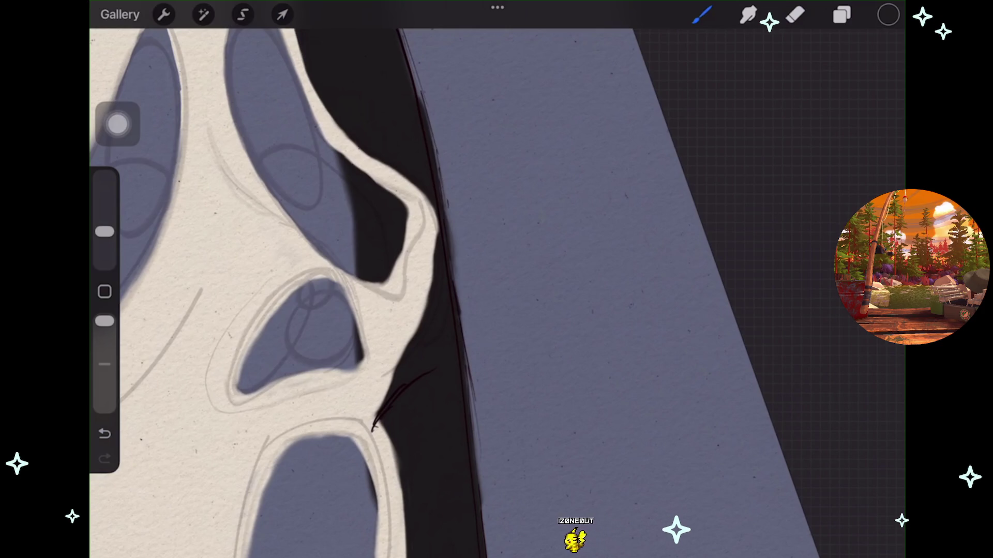
{"action": "scroll", "coordinate": [430, 279], "scroll_direction": "down", "scroll_amount": 5}
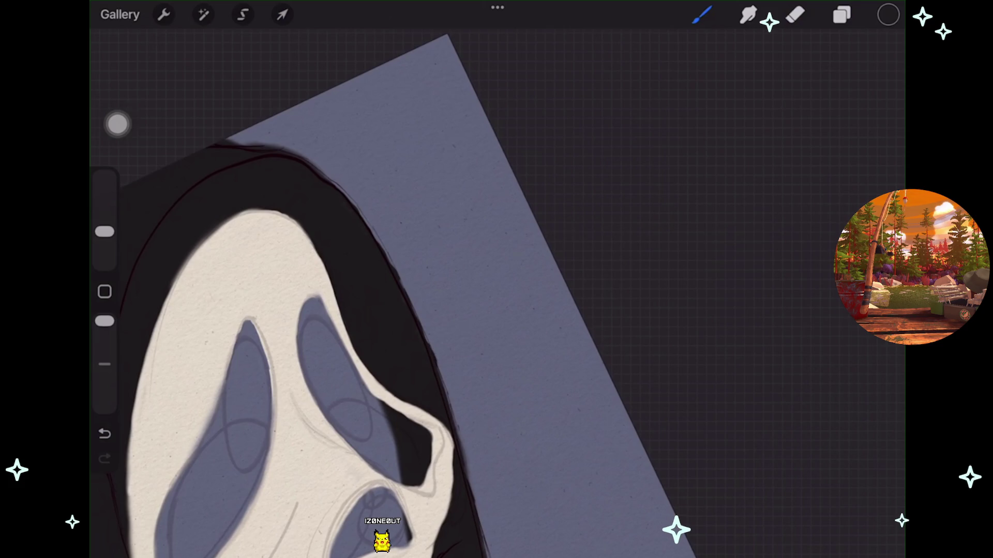
{"action": "scroll", "coordinate": [362, 289], "scroll_direction": "up", "scroll_amount": 3}
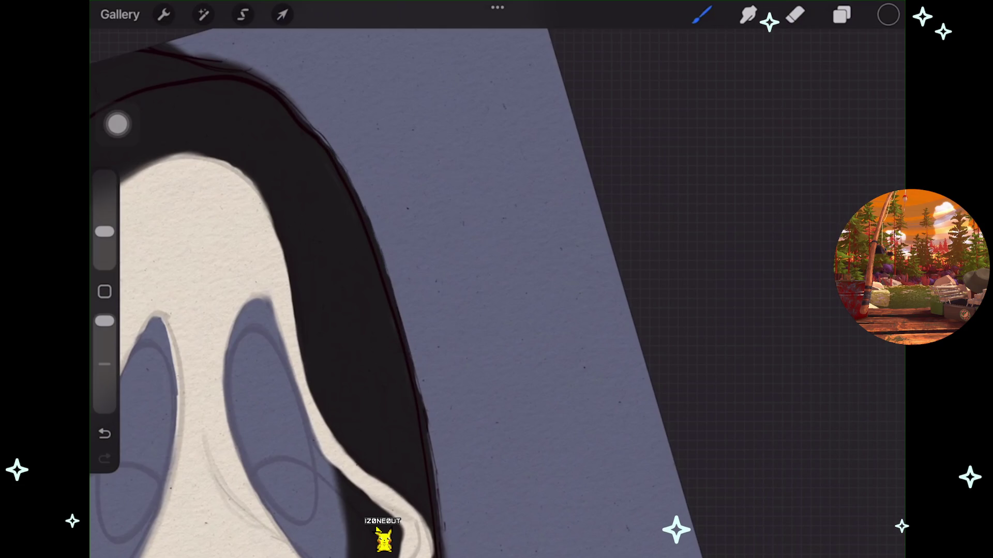
{"action": "scroll", "coordinate": [285, 289], "scroll_direction": "up", "scroll_amount": 3}
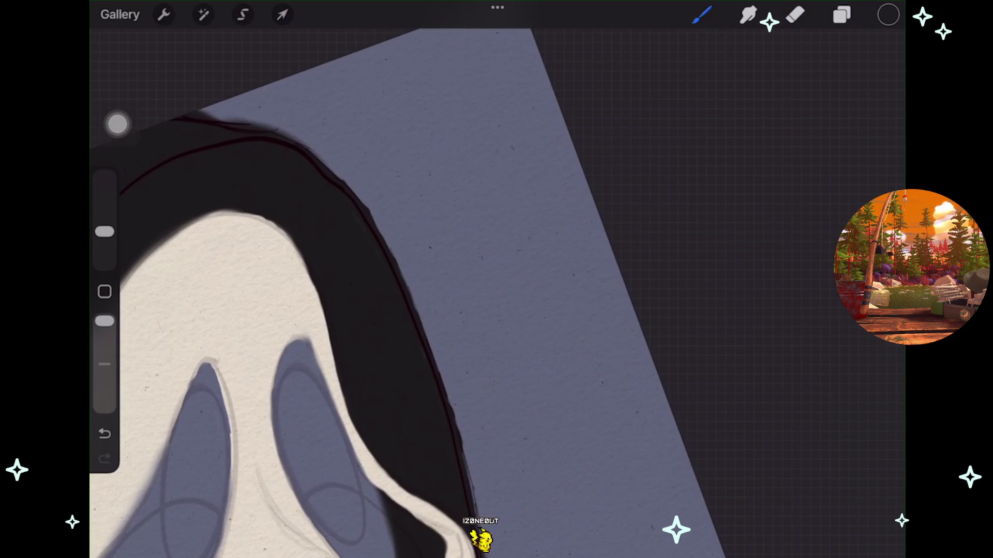
{"action": "scroll", "coordinate": [290, 290], "scroll_direction": "down", "scroll_amount": 5}
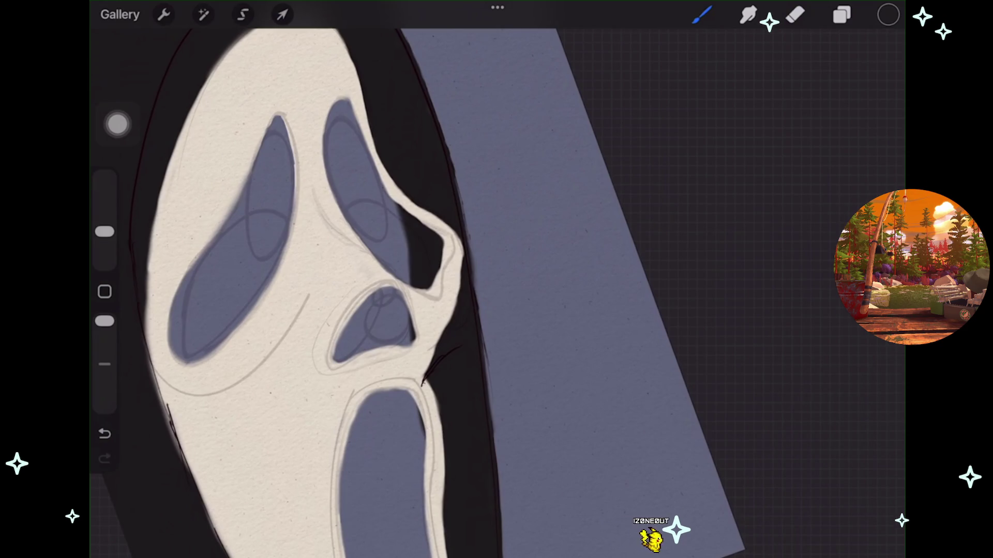
{"action": "scroll", "coordinate": [393, 290], "scroll_direction": "down", "scroll_amount": 5}
{"action": "scroll", "coordinate": [393, 279], "scroll_direction": "up", "scroll_amount": 3}
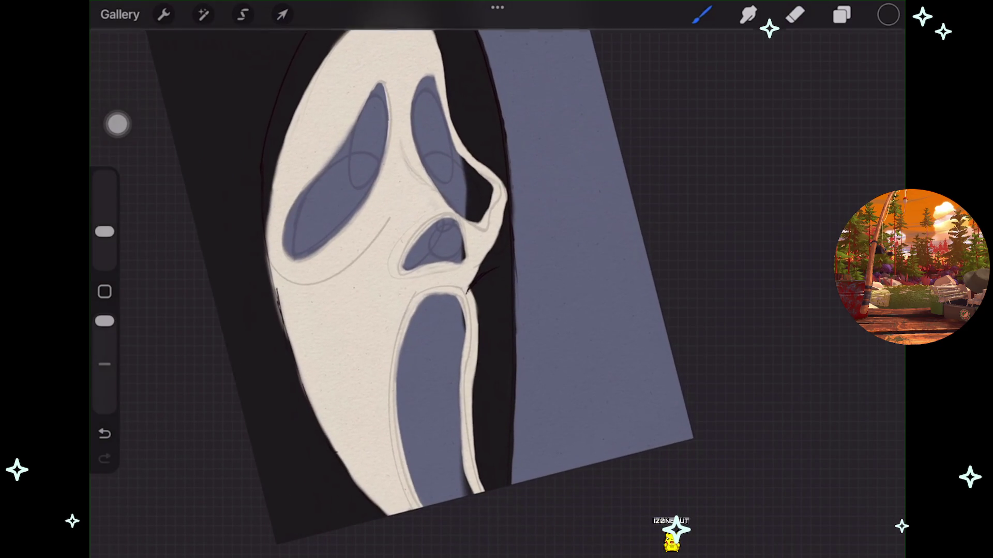
{"action": "key", "text": "ctrl+z"}
In the layer list, hide the Layer 10 sketch lines.
{"action": "left_click", "coordinate": [842, 14]}
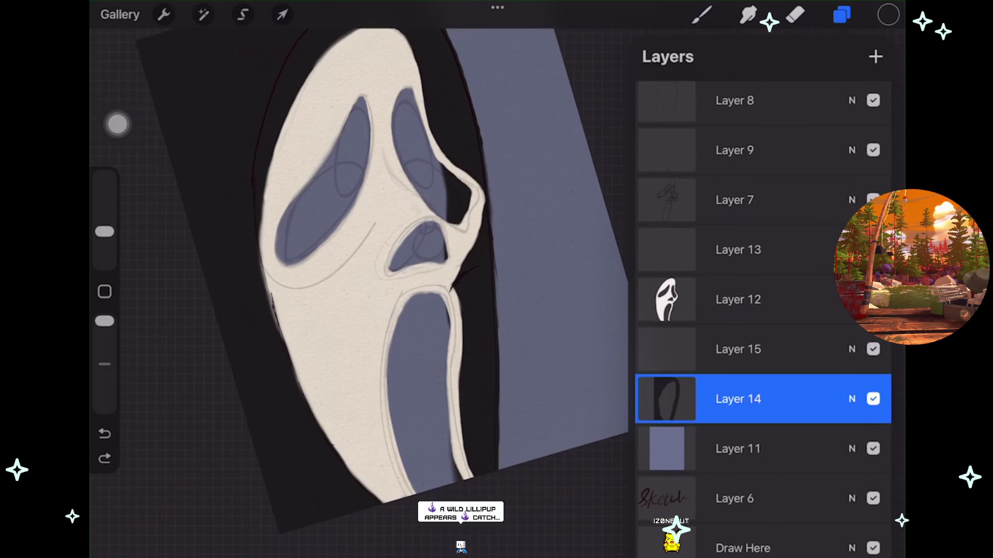
{"action": "scroll", "coordinate": [764, 310], "scroll_direction": "up", "scroll_amount": 2}
{"action": "scroll", "coordinate": [362, 290], "scroll_direction": "down", "scroll_amount": 3}
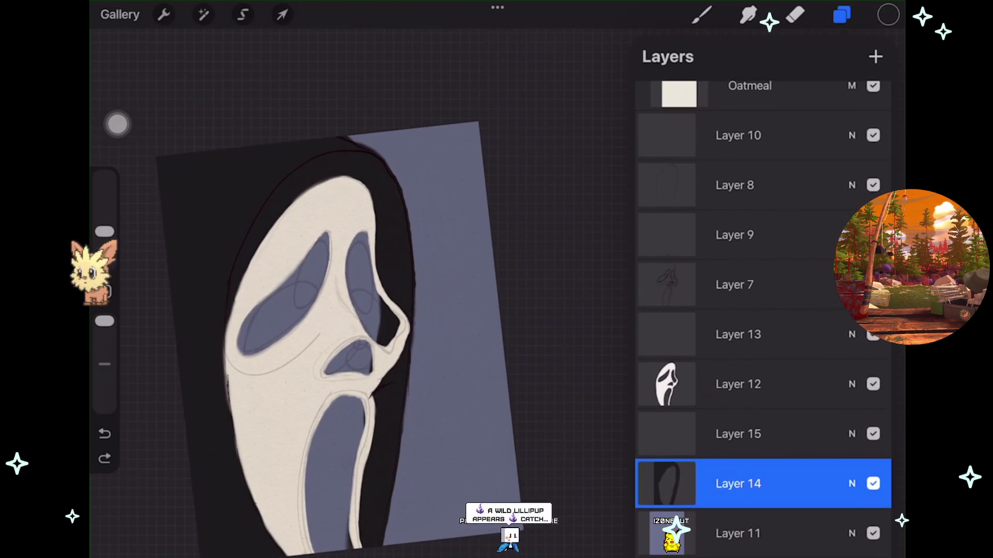
{"action": "scroll", "coordinate": [764, 311], "scroll_direction": "up", "scroll_amount": 1}
{"action": "left_click", "coordinate": [873, 257]}
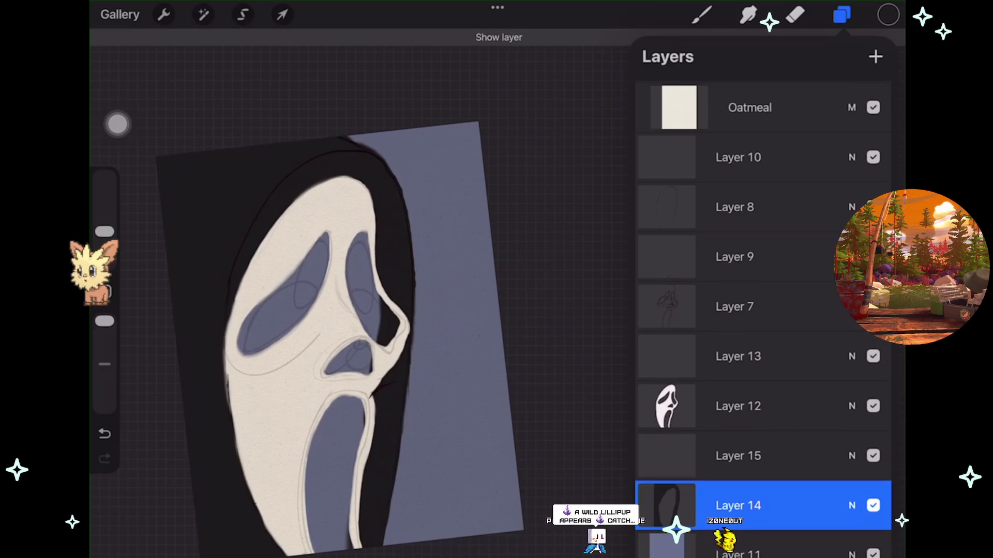
{"action": "left_click", "coordinate": [735, 207]}
{"action": "left_click", "coordinate": [872, 158]}
{"action": "left_click", "coordinate": [873, 157]}
{"action": "left_click", "coordinate": [872, 157]}
Toggle the sketch layers to compare, selecting Layer 9 for the hood outline.
{"action": "left_click", "coordinate": [873, 207]}
{"action": "left_click", "coordinate": [873, 257]}
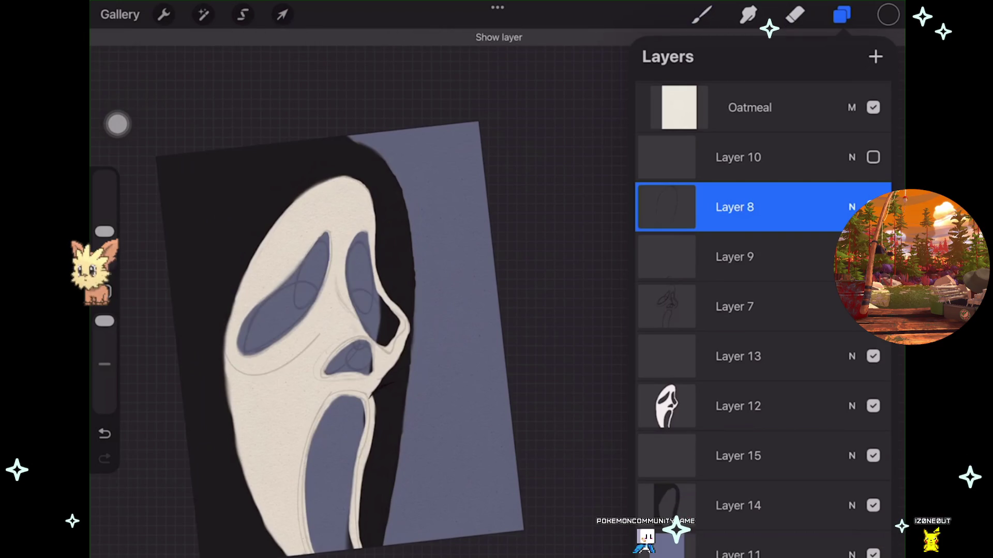
{"action": "left_click", "coordinate": [735, 257]}
{"action": "left_click", "coordinate": [873, 257]}
{"action": "left_click", "coordinate": [873, 207]}
Erase the stray dark mark at the hood edge.
{"action": "left_click", "coordinate": [795, 14]}
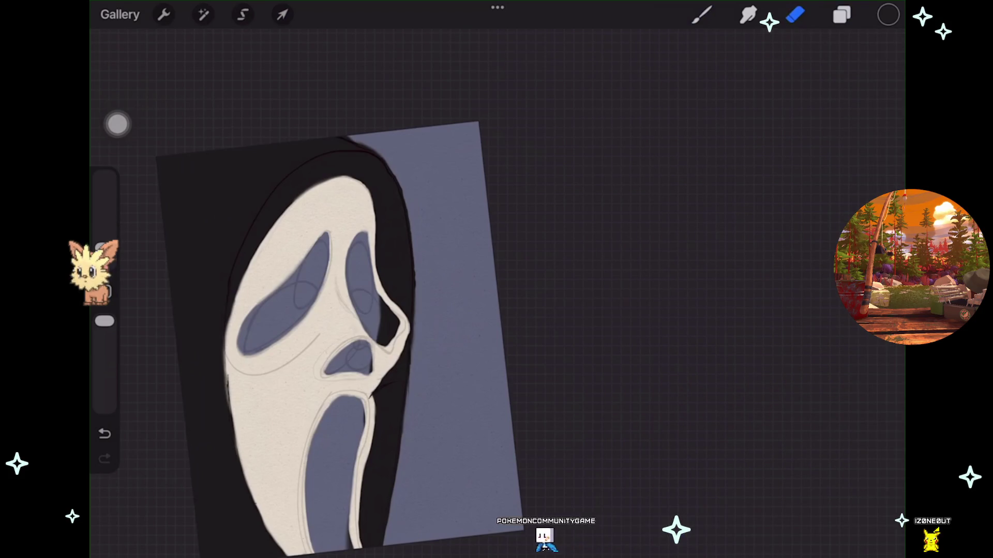
{"action": "scroll", "coordinate": [413, 284], "scroll_direction": "up", "scroll_amount": 5}
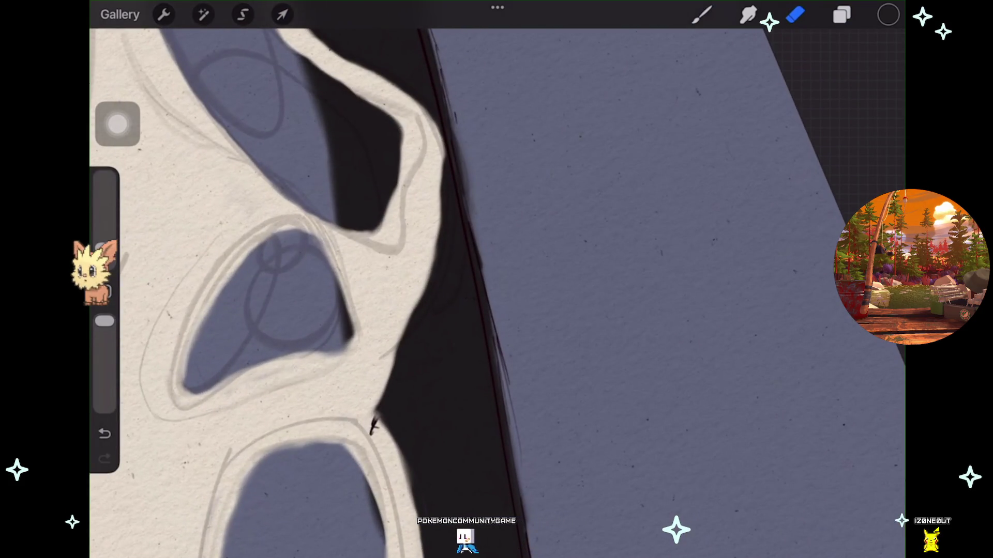
{"action": "left_click_drag", "start_coordinate": [370, 432], "coordinate": [376, 420]}
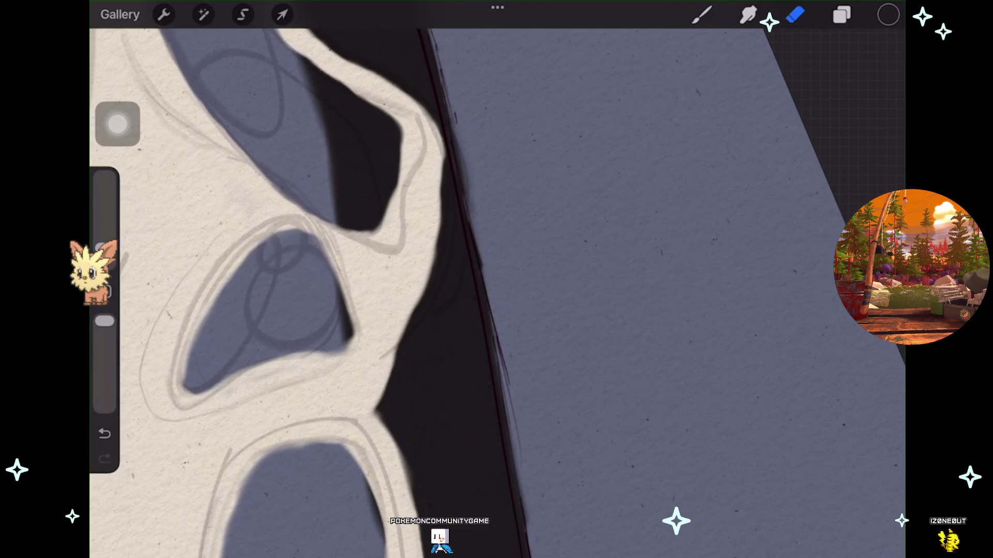
{"action": "scroll", "coordinate": [331, 279], "scroll_direction": "down", "scroll_amount": 5}
{"action": "scroll", "coordinate": [362, 279], "scroll_direction": "up", "scroll_amount": 1}
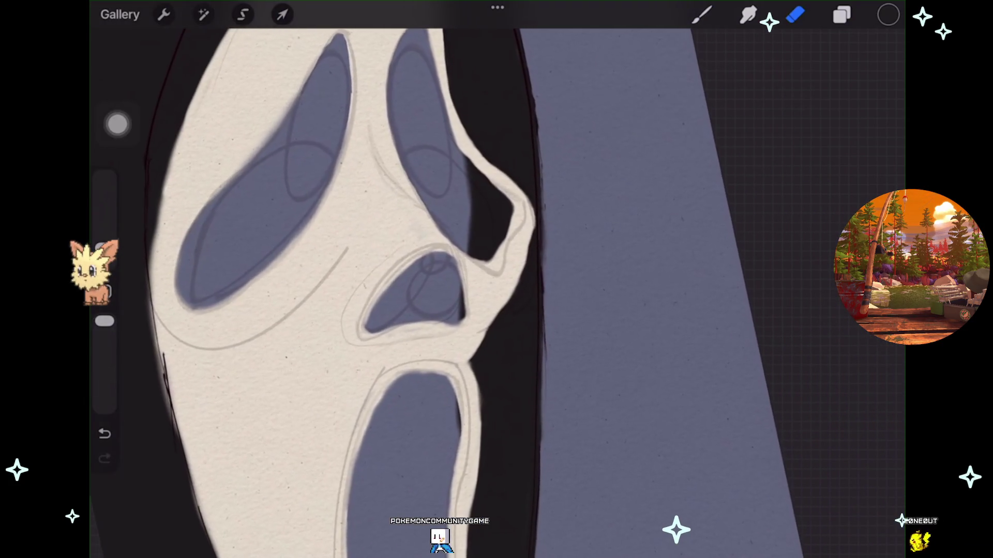
Select the mask layer, Layer 12, with the brush active.
{"action": "left_click", "coordinate": [842, 15]}
{"action": "left_click", "coordinate": [734, 484]}
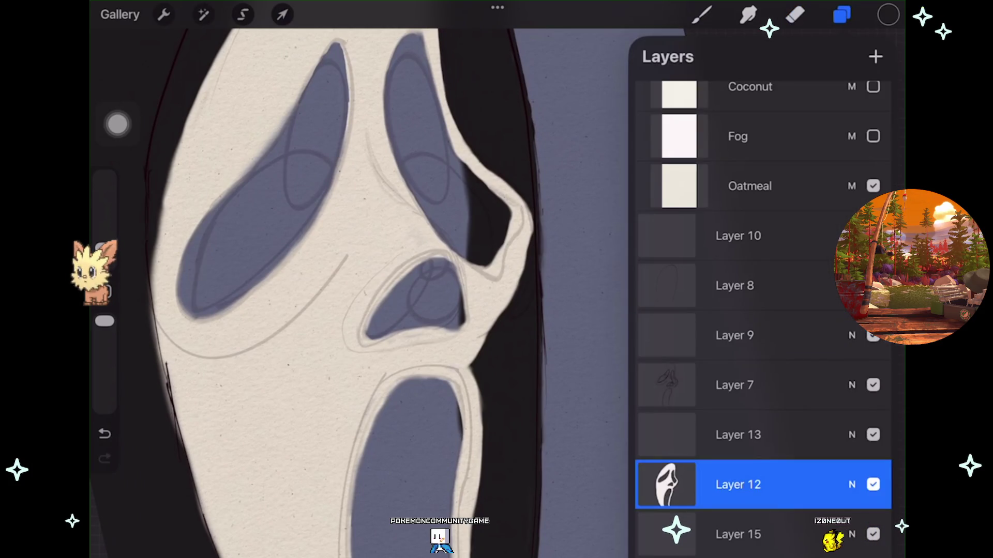
{"action": "left_click", "coordinate": [701, 15]}
{"action": "scroll", "coordinate": [362, 279], "scroll_direction": "down", "scroll_amount": 2}
{"action": "scroll", "coordinate": [497, 279], "scroll_direction": "right", "scroll_amount": 2}
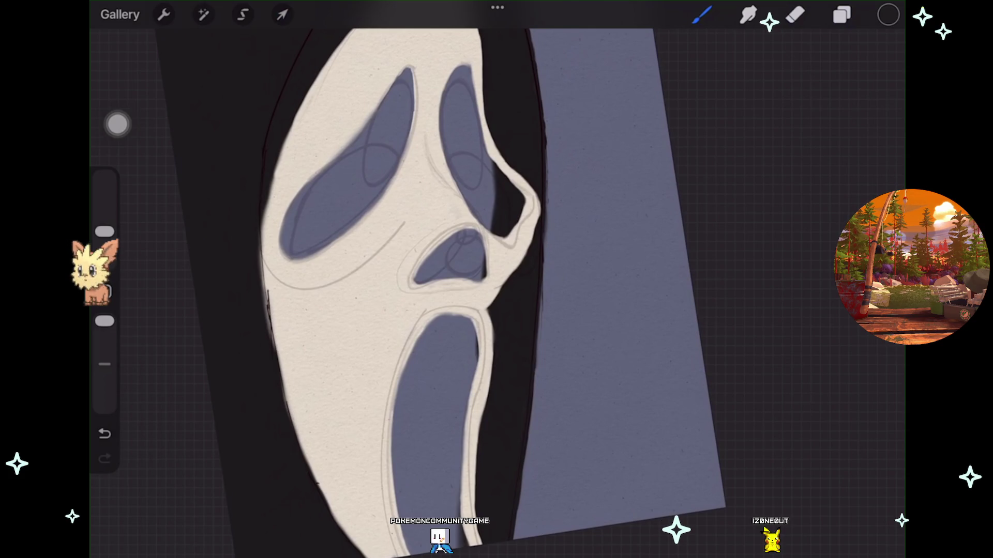
{"action": "scroll", "coordinate": [362, 279], "scroll_direction": "up", "scroll_amount": 2}
Erase on the mask layer, undoing four unwanted erase strokes, then return to the brush.
{"action": "left_click", "coordinate": [841, 15]}
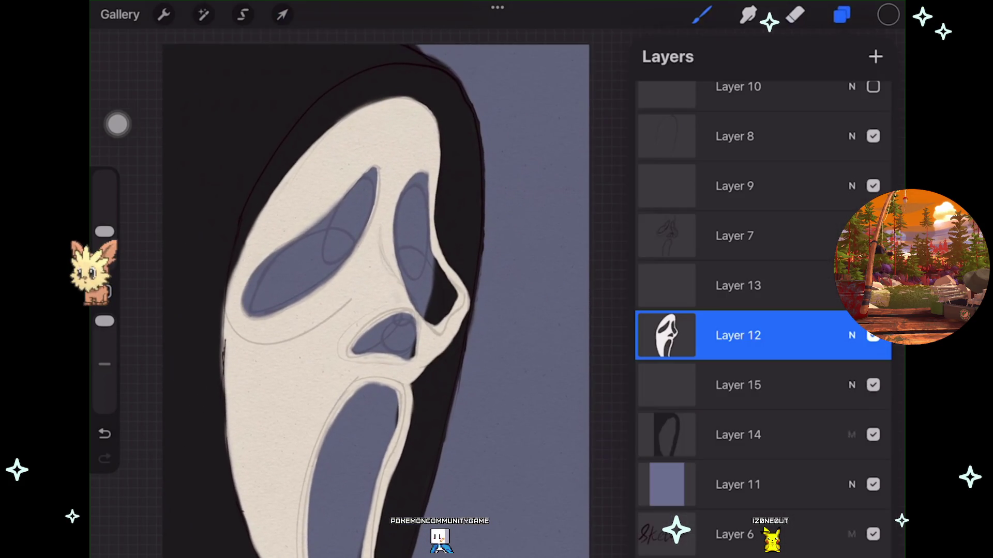
{"action": "left_click", "coordinate": [795, 14]}
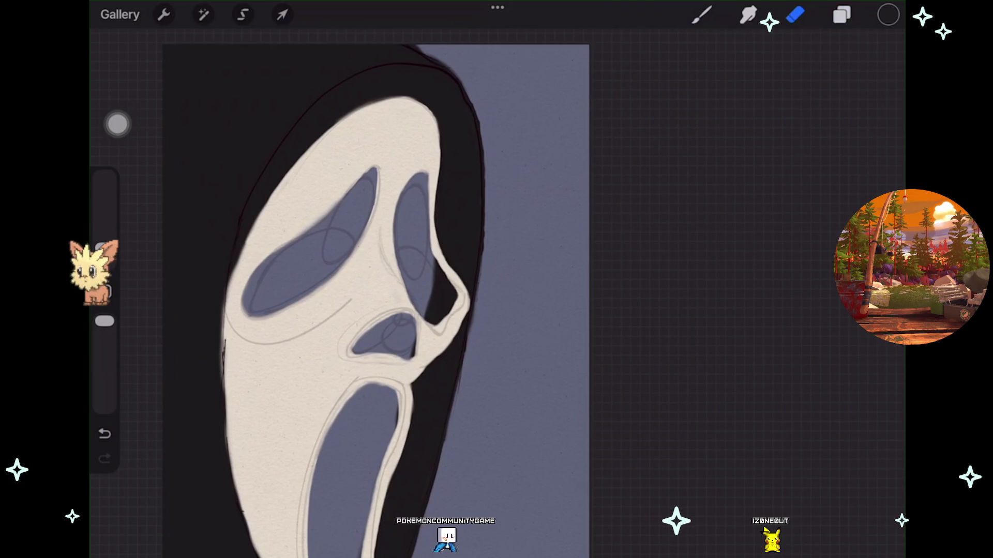
{"action": "scroll", "coordinate": [414, 279], "scroll_direction": "up", "scroll_amount": 3}
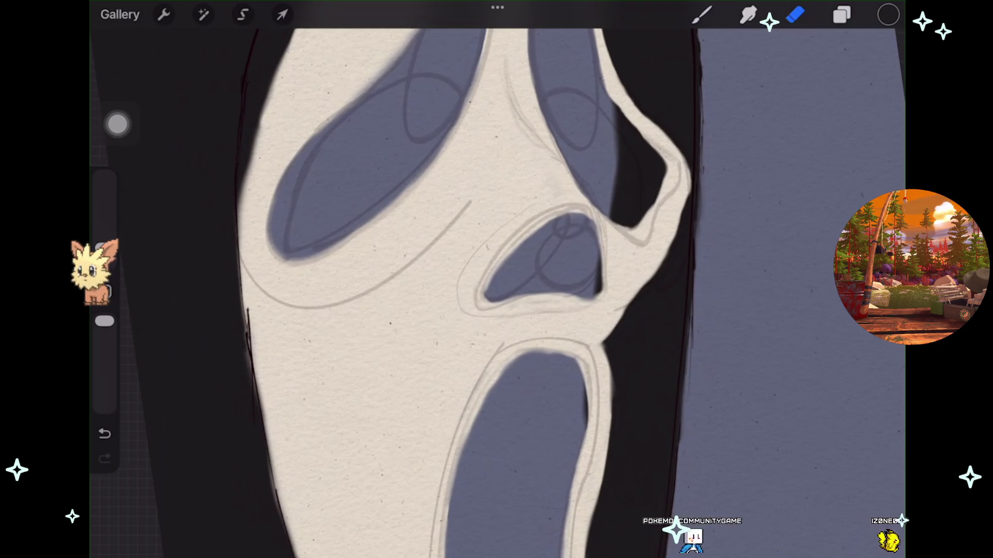
{"action": "key", "text": "ctrl+z"}
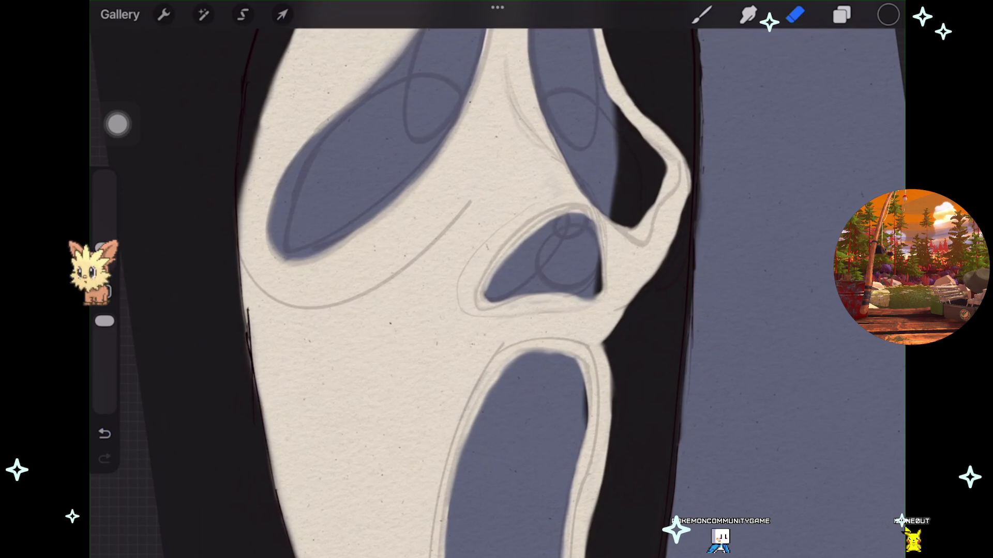
{"action": "scroll", "coordinate": [497, 279], "scroll_direction": "up", "scroll_amount": 3}
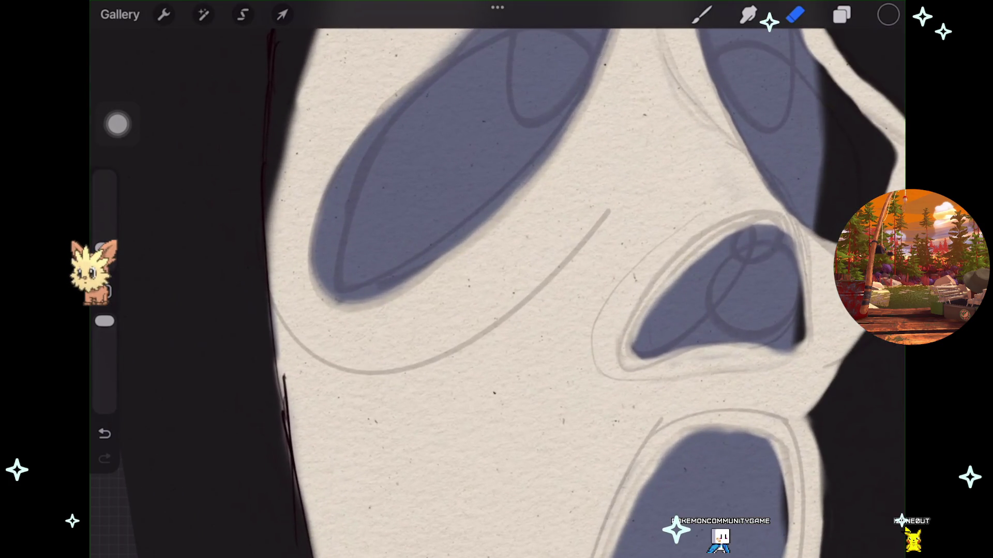
{"action": "key", "text": "ctrl+z"}
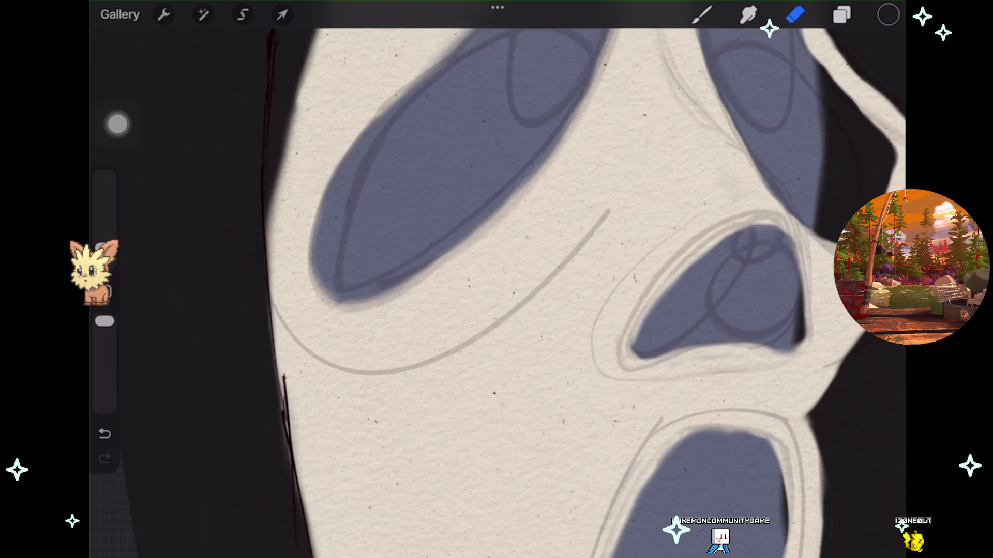
{"action": "key", "text": "ctrl+z"}
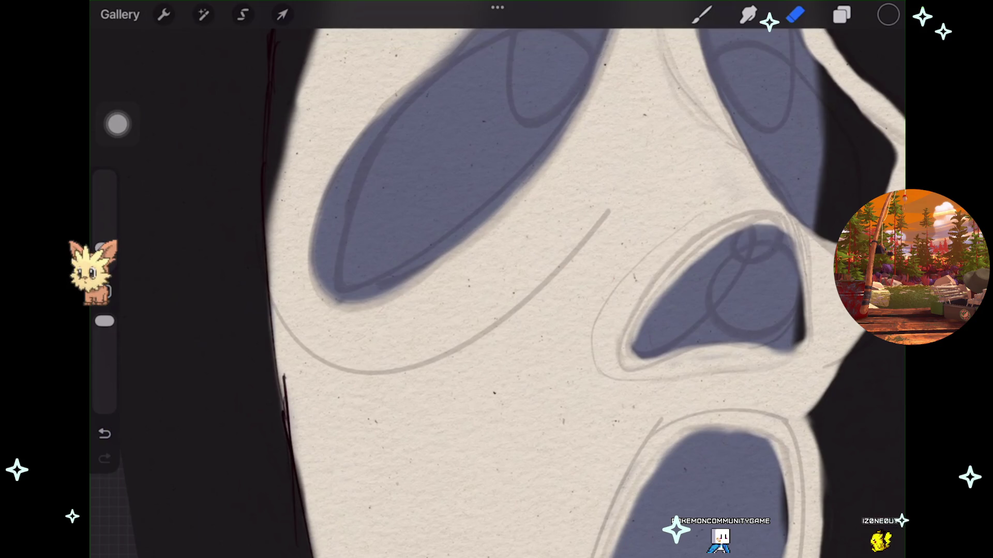
{"action": "key", "text": "ctrl+z"}
{"action": "scroll", "coordinate": [496, 280], "scroll_direction": "down", "scroll_amount": 5}
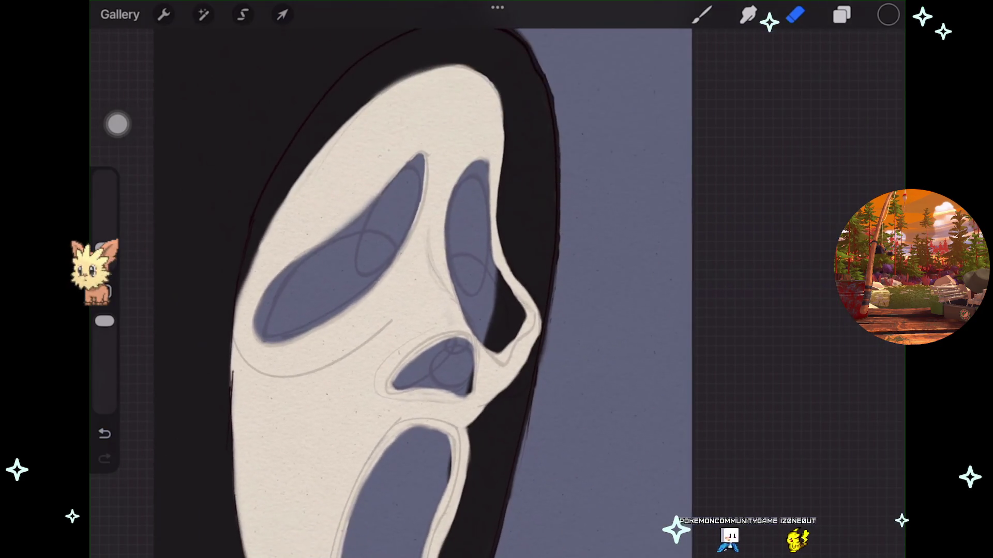
{"action": "scroll", "coordinate": [419, 290], "scroll_direction": "down", "scroll_amount": 2}
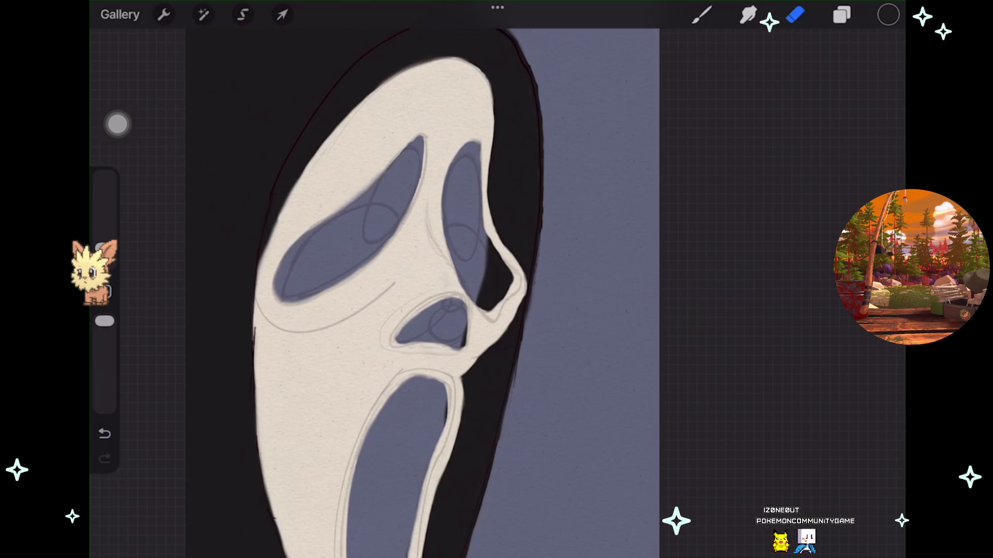
{"action": "left_click", "coordinate": [842, 15]}
{"action": "left_click", "coordinate": [702, 15]}
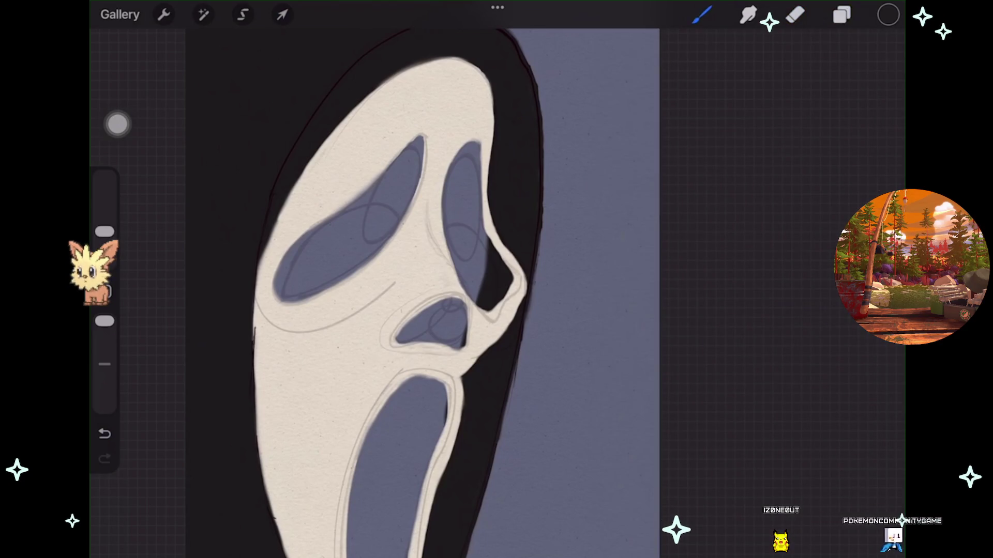
Undo the last stroke and choose a light cream paint colour.
{"action": "scroll", "coordinate": [413, 290], "scroll_direction": "down", "scroll_amount": 1}
{"action": "scroll", "coordinate": [429, 290], "scroll_direction": "up", "scroll_amount": 1}
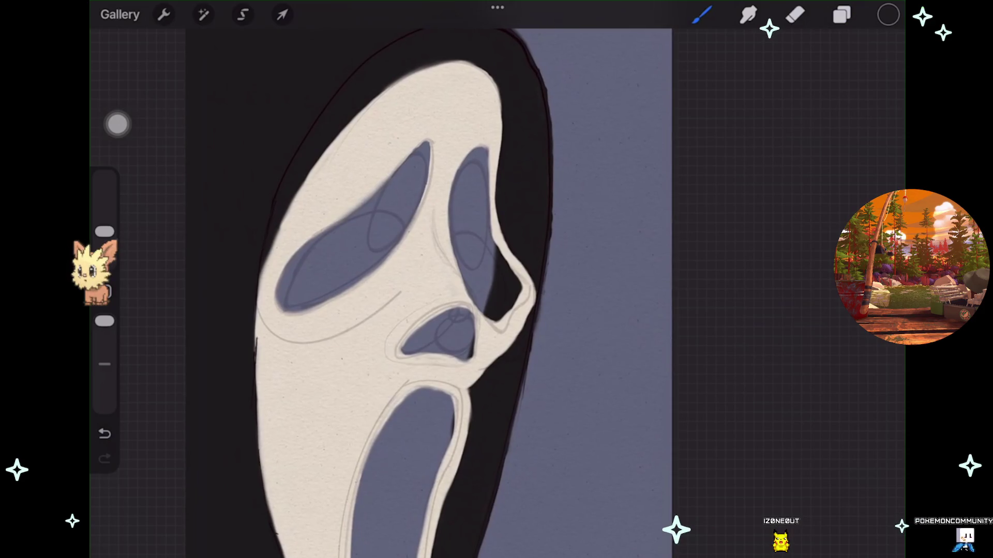
{"action": "key", "text": "ctrl+z"}
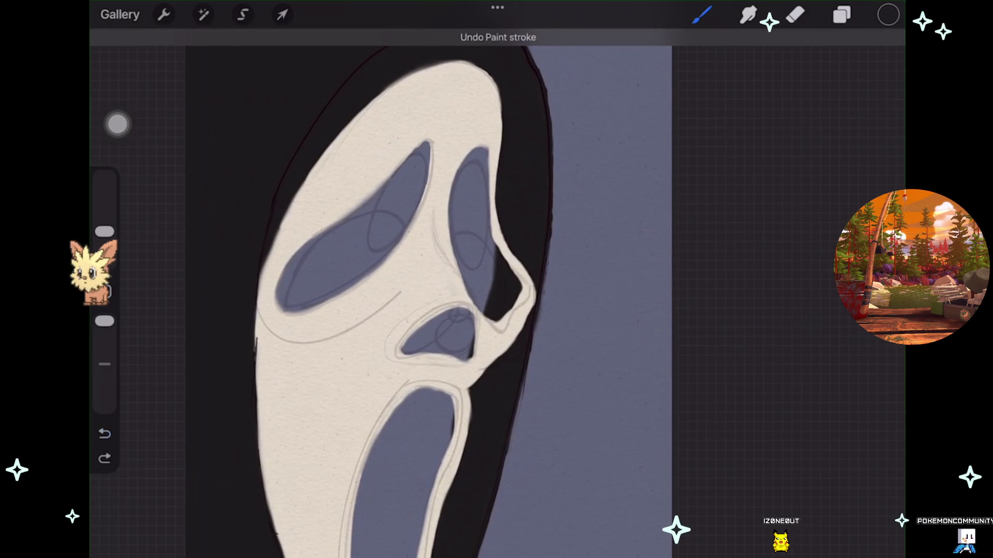
{"action": "left_click", "coordinate": [888, 15]}
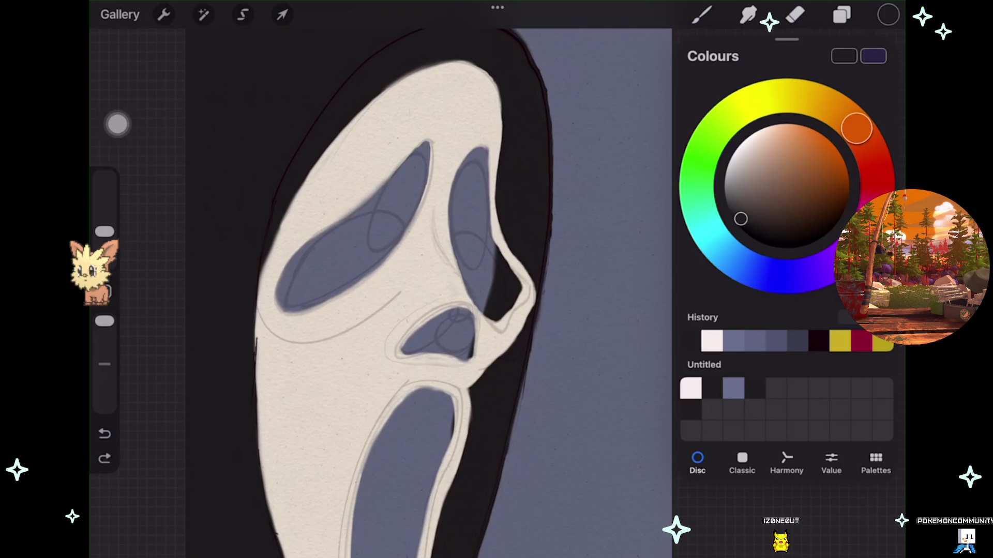
{"action": "scroll", "coordinate": [413, 289], "scroll_direction": "up", "scroll_amount": 2}
{"action": "left_click", "coordinate": [701, 15]}
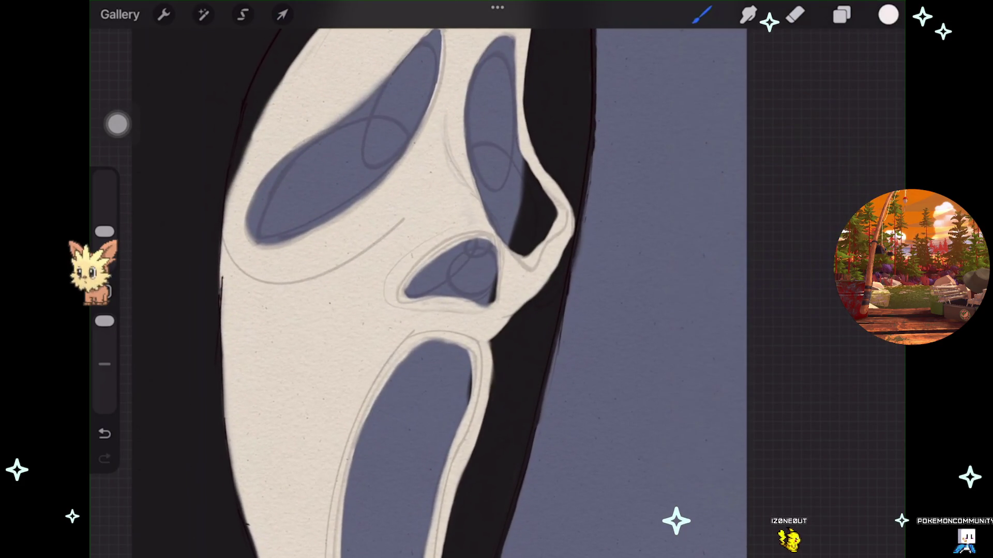
Touch up the mask's face in cream, undoing unwanted strokes, then show the layer list.
{"action": "scroll", "coordinate": [466, 279], "scroll_direction": "up", "scroll_amount": 1}
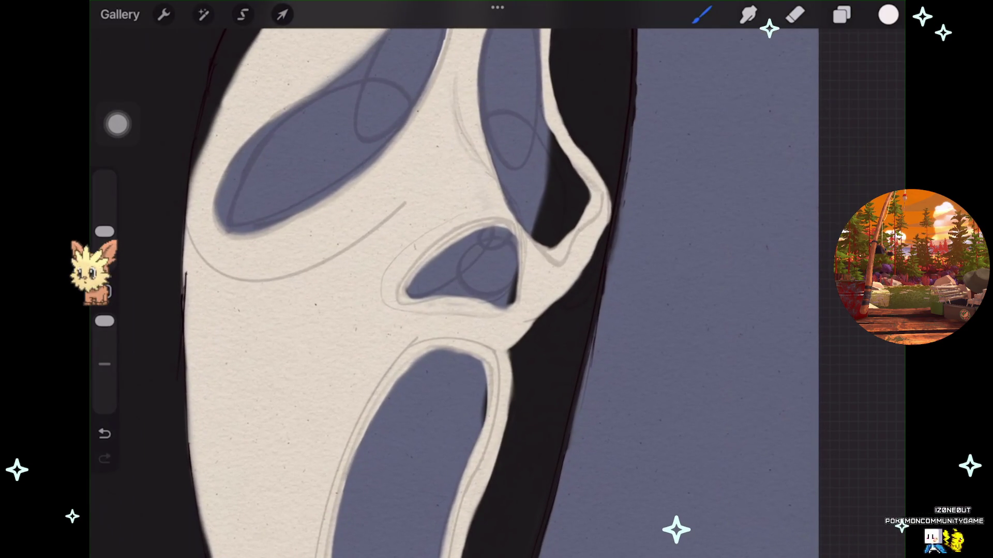
{"action": "scroll", "coordinate": [466, 289], "scroll_direction": "up", "scroll_amount": 2}
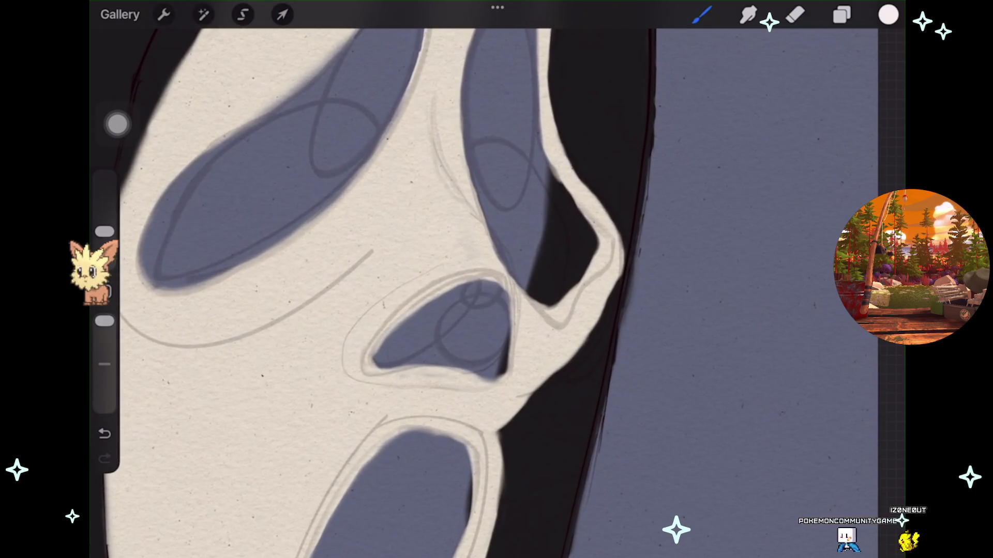
{"action": "left_click", "coordinate": [105, 433]}
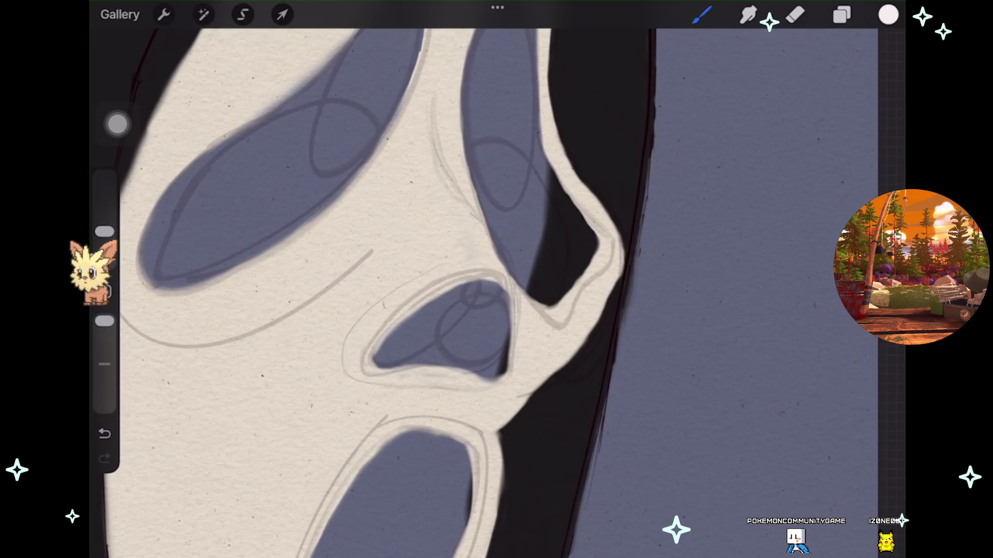
{"action": "left_click", "coordinate": [105, 434]}
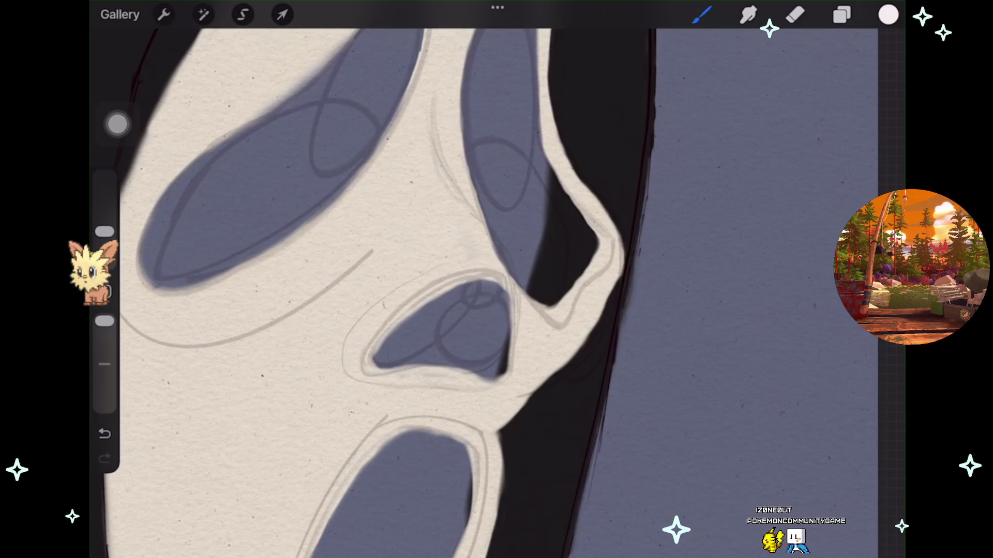
{"action": "scroll", "coordinate": [497, 279], "scroll_direction": "down", "scroll_amount": 5}
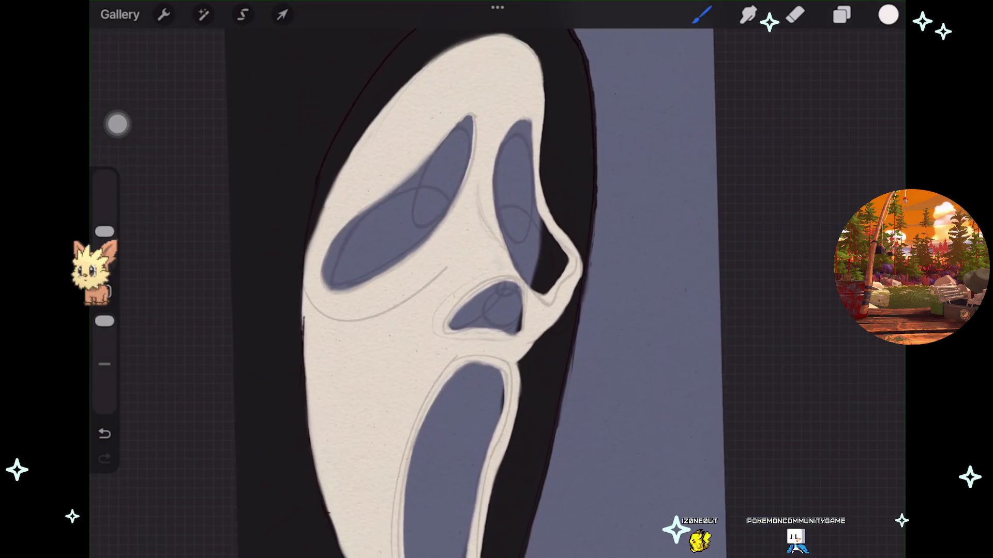
{"action": "scroll", "coordinate": [497, 279], "scroll_direction": "up", "scroll_amount": 8}
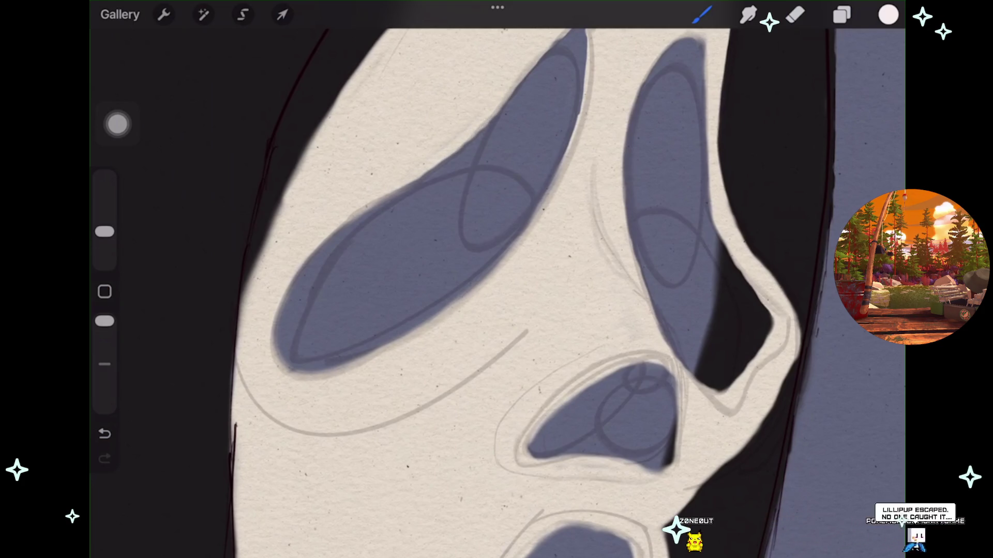
{"action": "scroll", "coordinate": [497, 279], "scroll_direction": "down", "scroll_amount": 2}
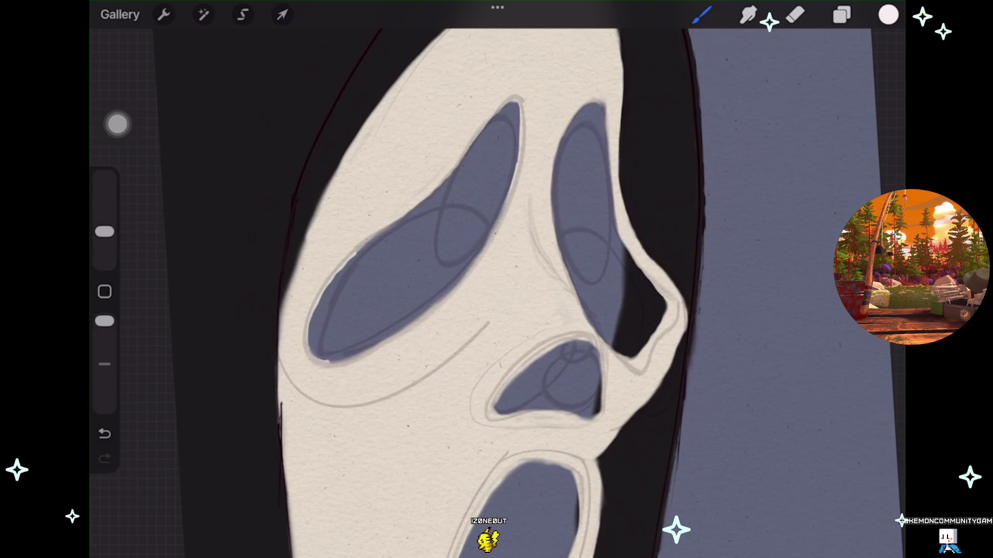
{"action": "key", "text": "ctrl+z"}
{"action": "scroll", "coordinate": [497, 280], "scroll_direction": "down", "scroll_amount": 3}
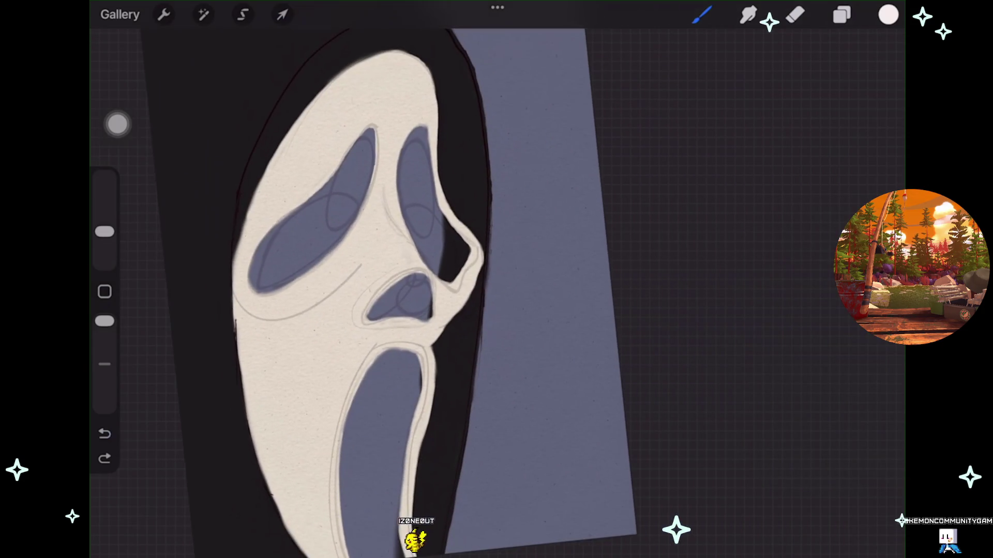
{"action": "left_click", "coordinate": [841, 14]}
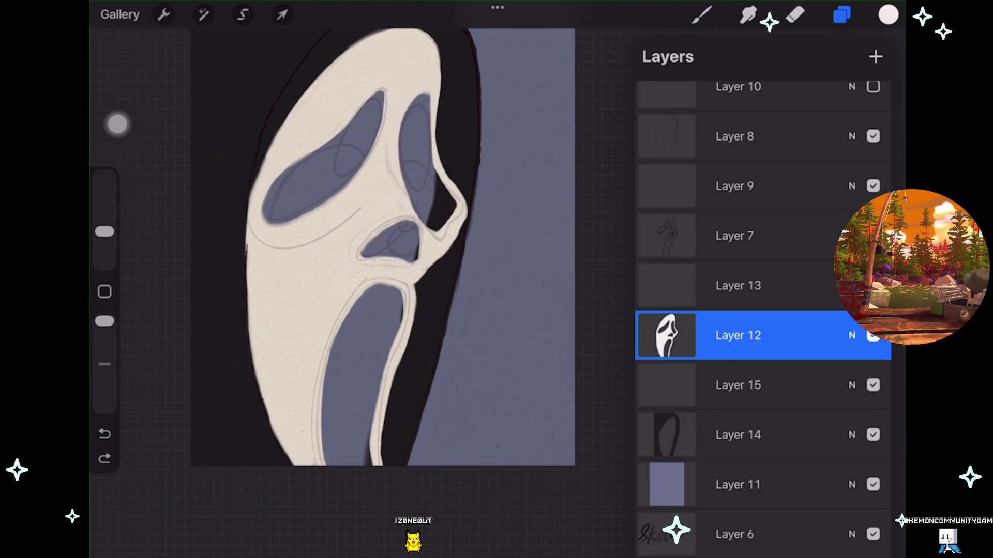
Choose a near-black colour, shifted toward blue and darkened.
{"action": "left_click", "coordinate": [738, 385]}
{"action": "left_click", "coordinate": [888, 14]}
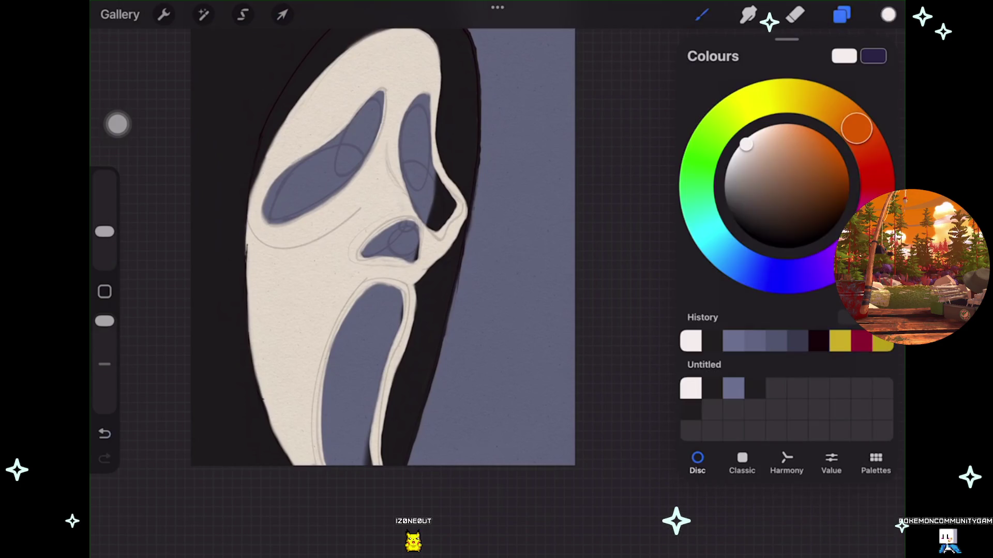
{"action": "left_click", "coordinate": [819, 341]}
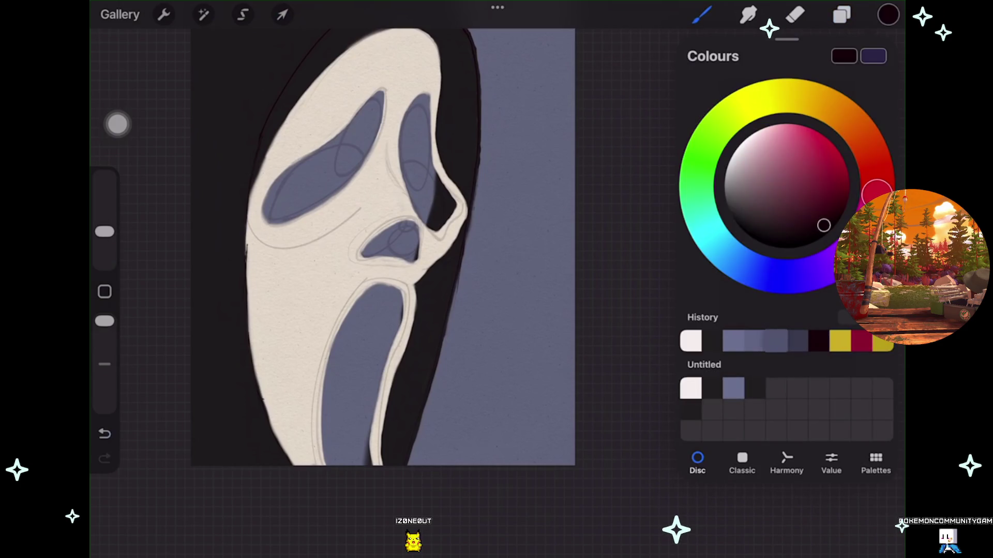
{"action": "left_click", "coordinate": [755, 270]}
{"action": "left_click_drag", "start_coordinate": [756, 186], "coordinate": [740, 228]}
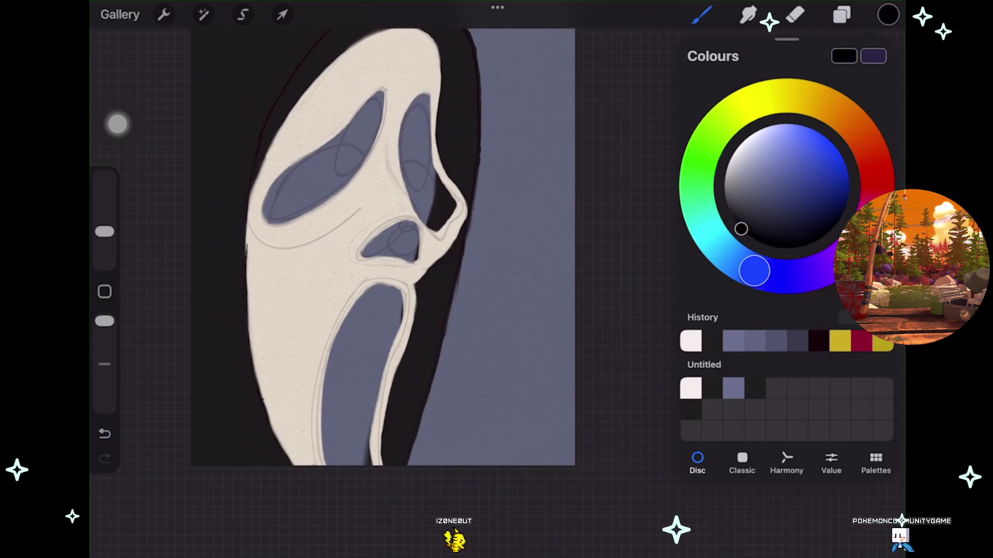
{"action": "left_click", "coordinate": [701, 14]}
{"action": "left_click", "coordinate": [701, 14]}
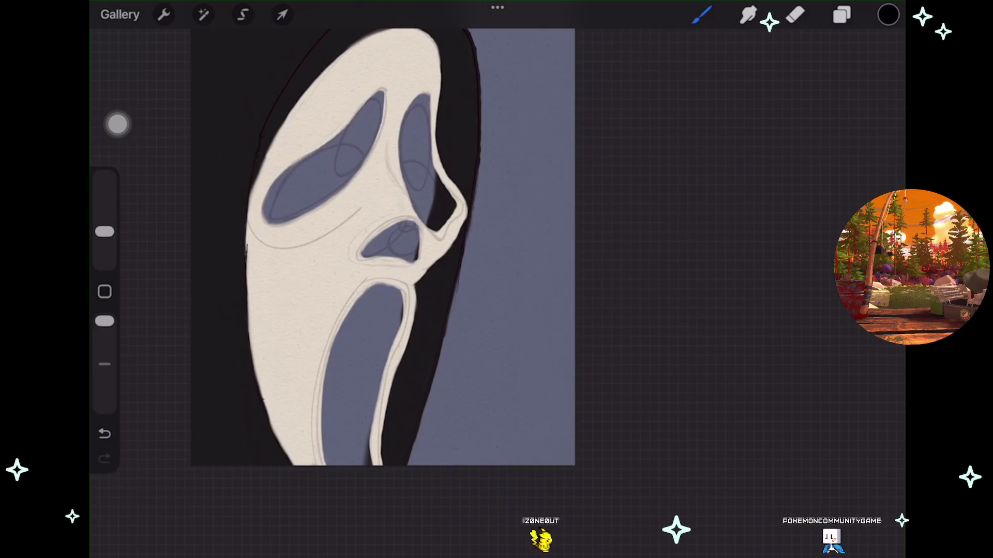
Enlarge the brush to about 27% and fill the mouth solid black.
{"action": "left_click_drag", "start_coordinate": [383, 248], "coordinate": [414, 212]}
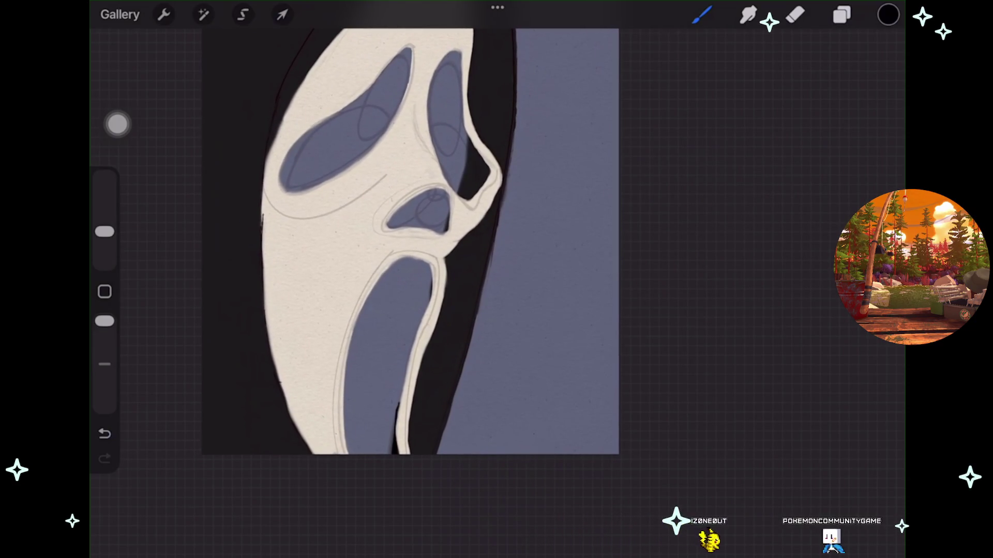
{"action": "left_click", "coordinate": [105, 433]}
{"action": "left_click_drag", "start_coordinate": [105, 232], "coordinate": [105, 178]}
{"action": "mouse_move", "coordinate": [390, 393]}
{"action": "left_mouse_down"}
{"action": "mouse_move", "coordinate": [387, 440]}
{"action": "mouse_move", "coordinate": [422, 289]}
{"action": "mouse_move", "coordinate": [393, 261]}
{"action": "mouse_move", "coordinate": [374, 297]}
{"action": "mouse_move", "coordinate": [378, 331]}
{"action": "left_mouse_up"}
{"action": "left_click_drag", "start_coordinate": [403, 295], "coordinate": [362, 424]}
{"action": "mouse_move", "coordinate": [367, 295]}
{"action": "left_mouse_down"}
{"action": "mouse_move", "coordinate": [346, 398]}
{"action": "mouse_move", "coordinate": [362, 453]}
{"action": "left_mouse_up"}
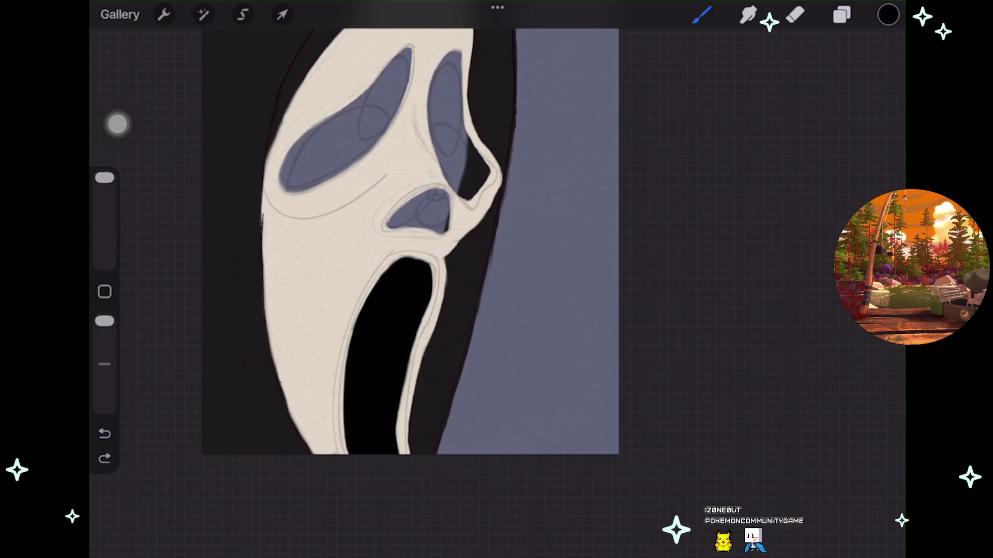
{"action": "left_click", "coordinate": [104, 459]}
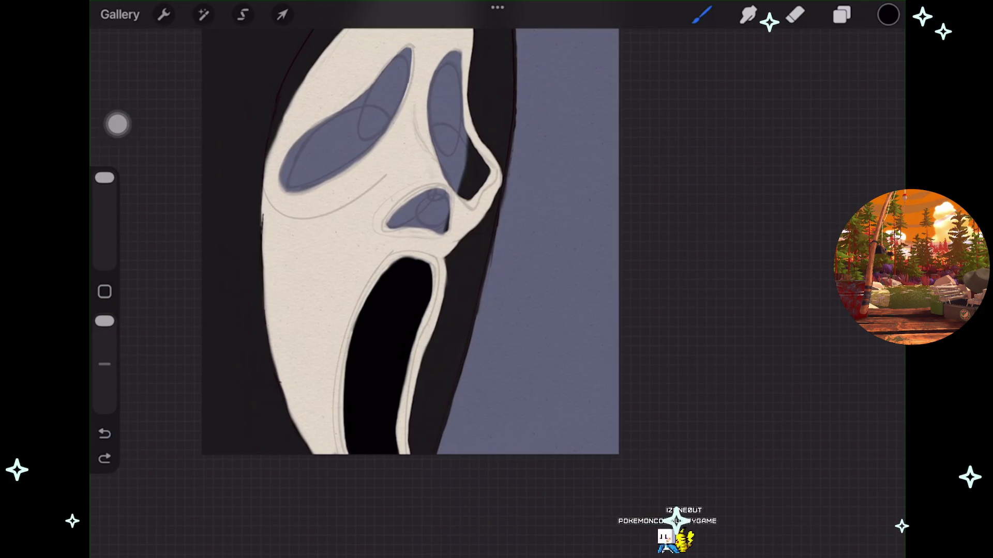
Paint the nose hole and both eye sockets solid black.
{"action": "scroll", "coordinate": [413, 249], "scroll_direction": "up", "scroll_amount": 2}
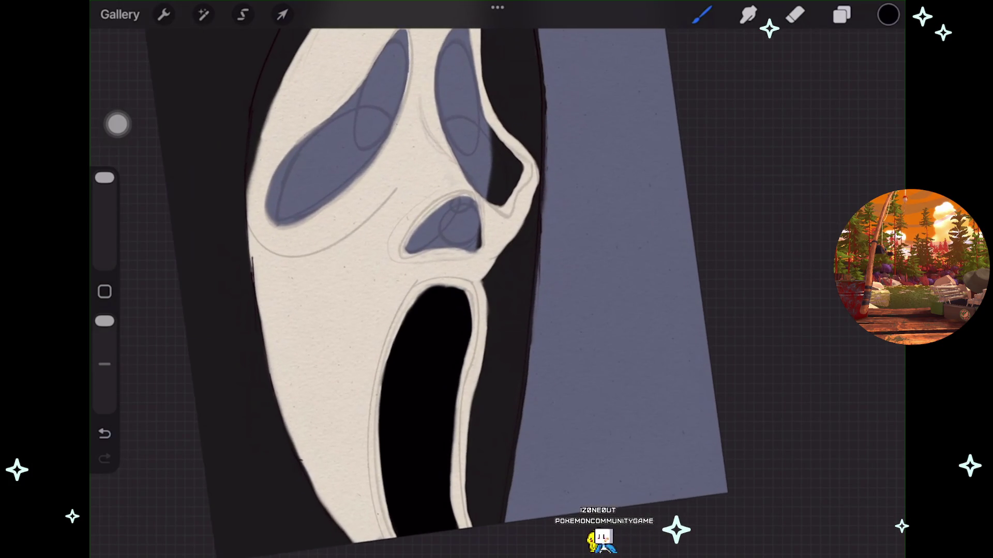
{"action": "left_click_drag", "start_coordinate": [461, 204], "coordinate": [413, 248]}
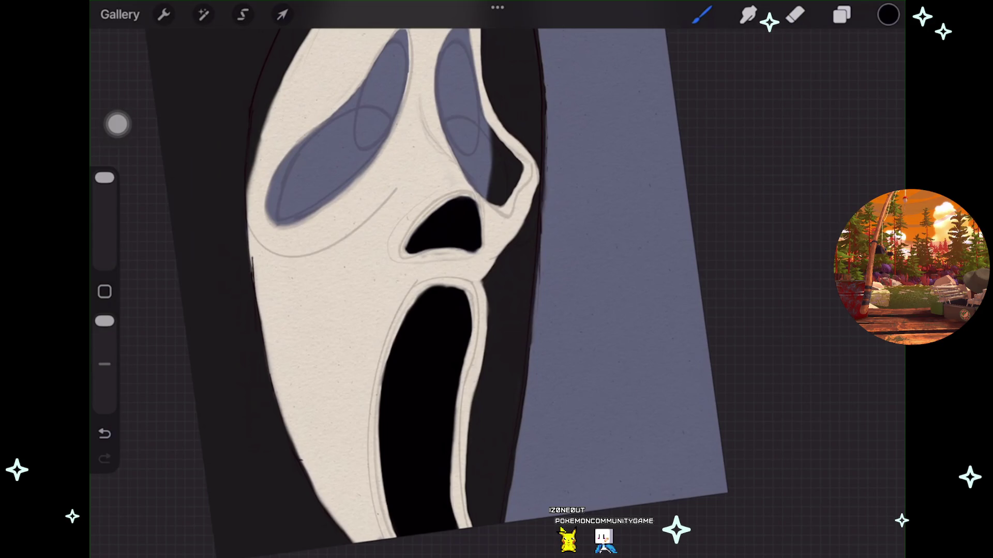
{"action": "scroll", "coordinate": [414, 279], "scroll_direction": "down", "scroll_amount": 2}
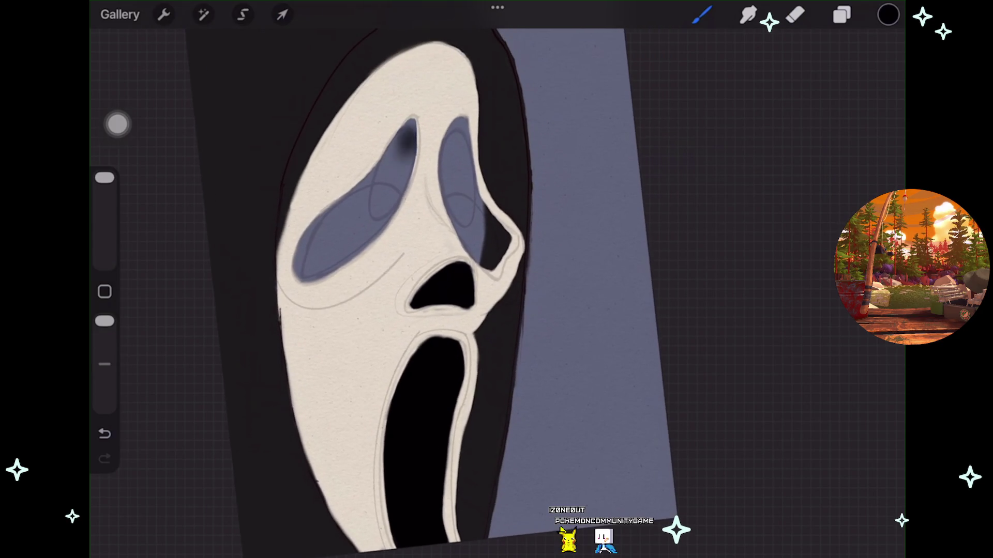
{"action": "mouse_move", "coordinate": [409, 135]}
{"action": "left_mouse_down"}
{"action": "mouse_move", "coordinate": [341, 243]}
{"action": "mouse_move", "coordinate": [372, 165]}
{"action": "mouse_move", "coordinate": [351, 196]}
{"action": "left_mouse_up"}
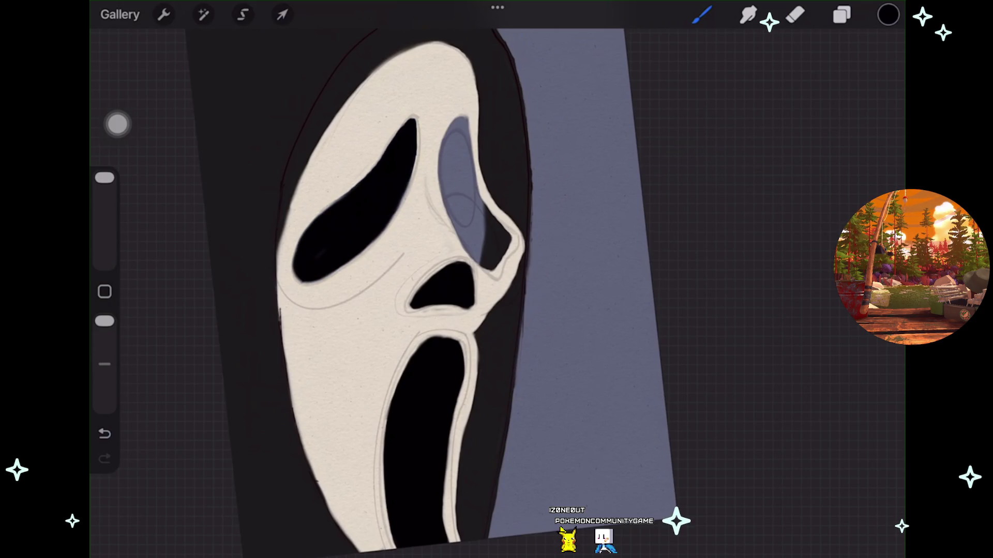
{"action": "mouse_move", "coordinate": [458, 121]}
{"action": "left_mouse_down"}
{"action": "mouse_move", "coordinate": [454, 155]}
{"action": "mouse_move", "coordinate": [489, 253]}
{"action": "left_mouse_up"}
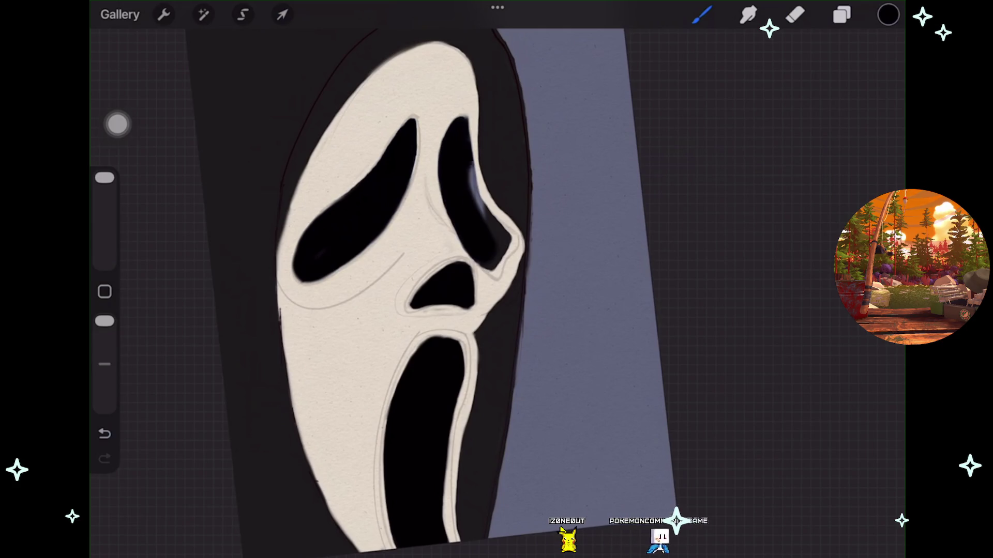
{"action": "left_click_drag", "start_coordinate": [470, 155], "coordinate": [488, 233]}
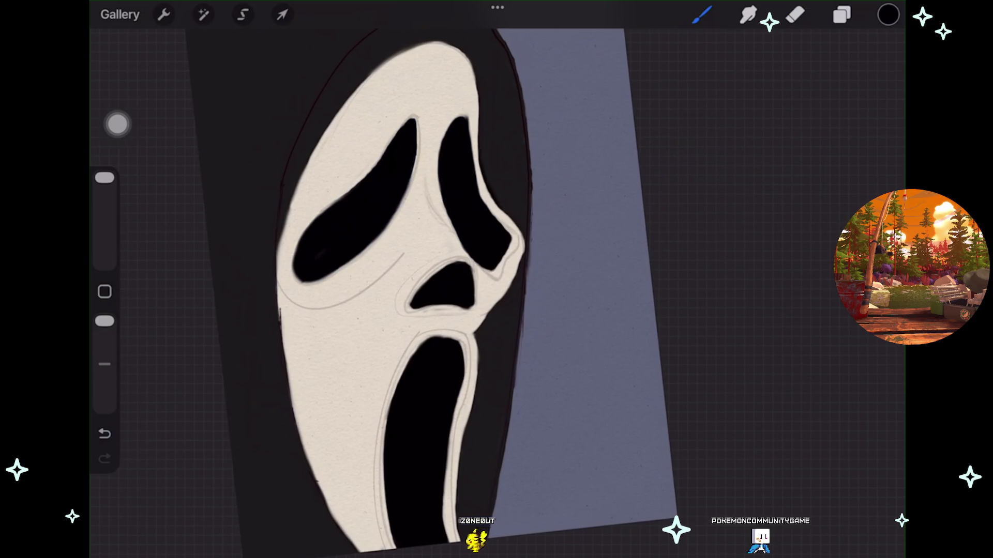
{"action": "left_click_drag", "start_coordinate": [442, 284], "coordinate": [406, 282]}
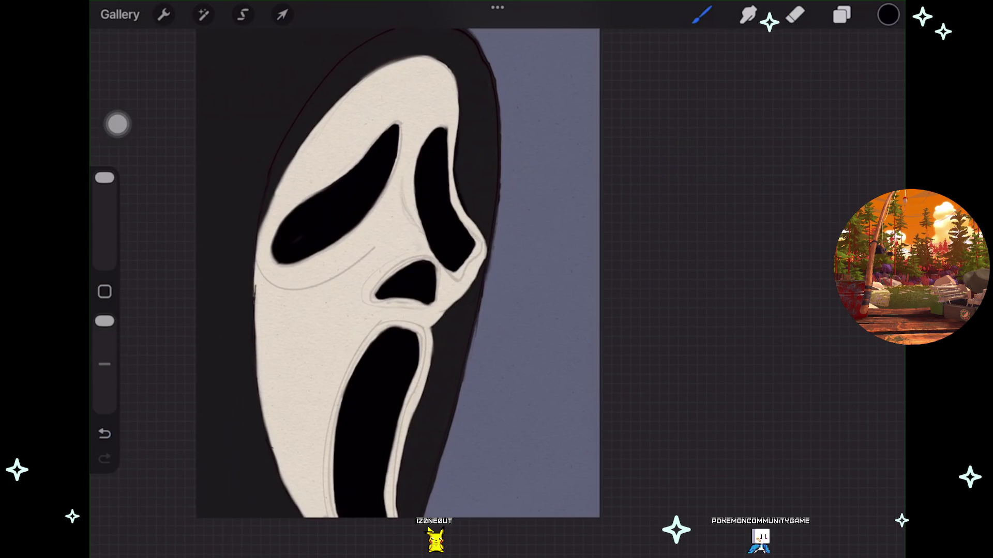
Undo and redo the black fills to compare, keeping the mouth, nose and left eye.
{"action": "key", "text": "ctrl+z"}
{"action": "key", "text": "ctrl+z"}
{"action": "key", "text": "ctrl+z"}
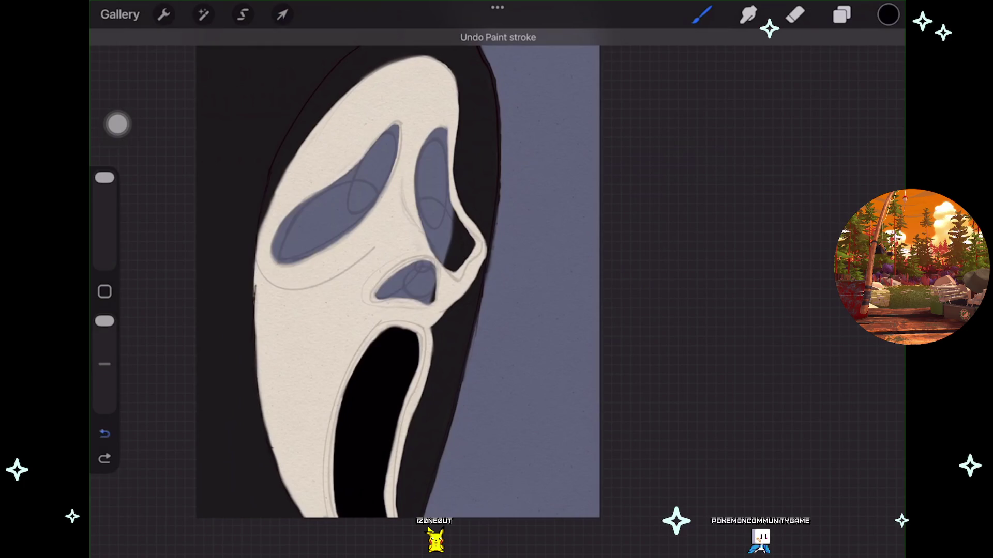
{"action": "key", "text": "ctrl+z"}
{"action": "key", "text": "ctrl+shift+z"}
{"action": "key", "text": "ctrl+z"}
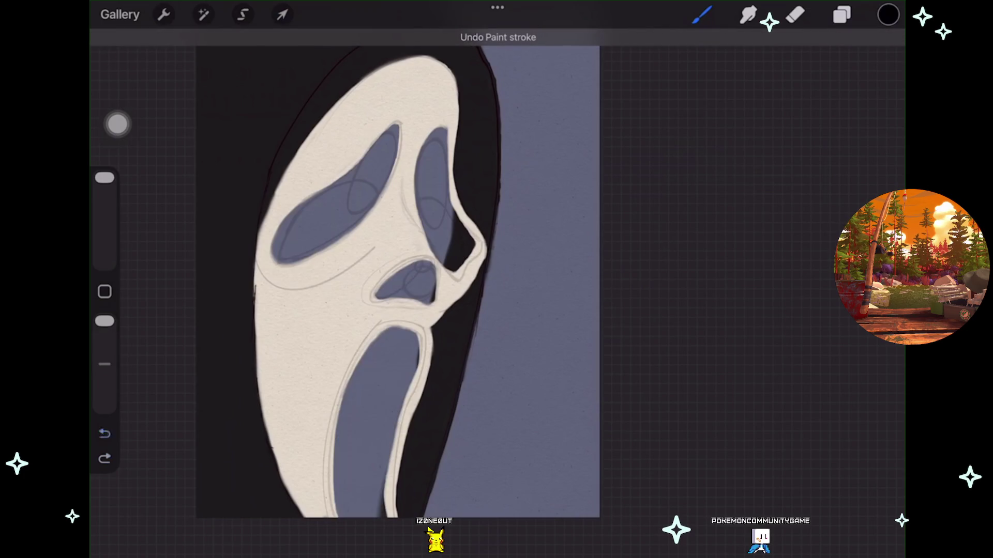
{"action": "key", "text": "ctrl+shift+z"}
{"action": "key", "text": "ctrl+shift+z"}
{"action": "key", "text": "ctrl+shift+z"}
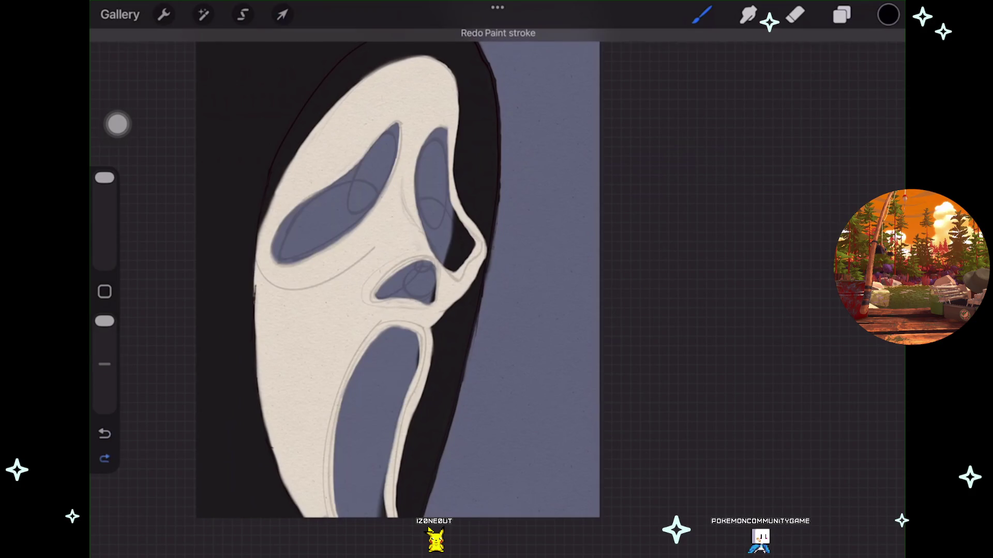
{"action": "key", "text": "ctrl+shift+z"}
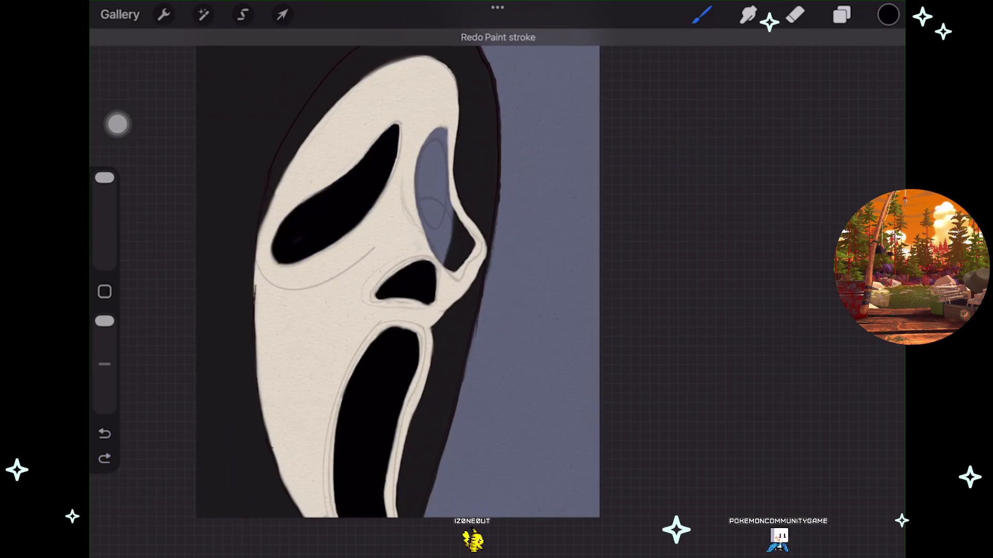
Select the mask's Layer 12, briefly hiding and reshowing it to check the mask.
{"action": "left_click", "coordinate": [842, 15]}
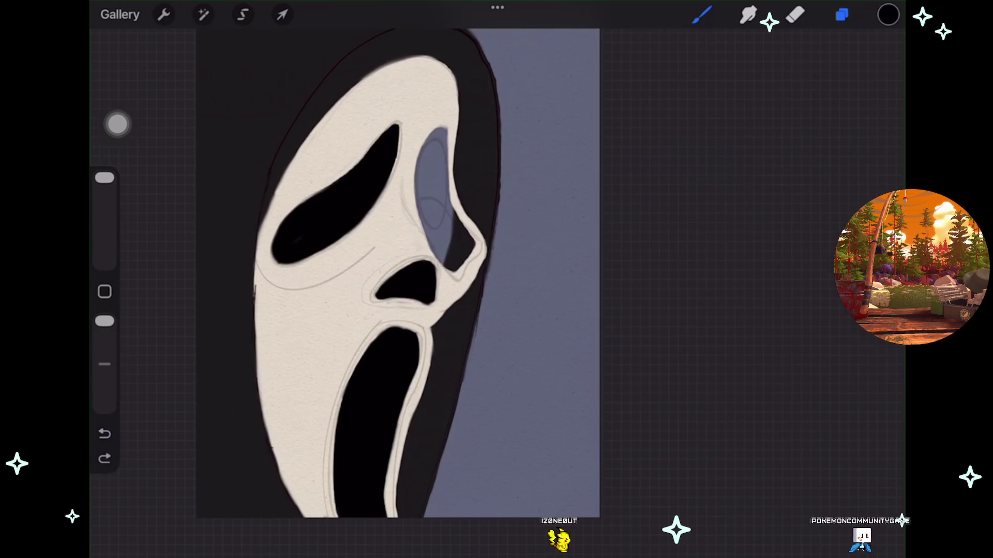
{"action": "left_click", "coordinate": [739, 286]}
{"action": "left_click", "coordinate": [873, 285]}
{"action": "left_click", "coordinate": [873, 286]}
{"action": "left_click", "coordinate": [740, 286]}
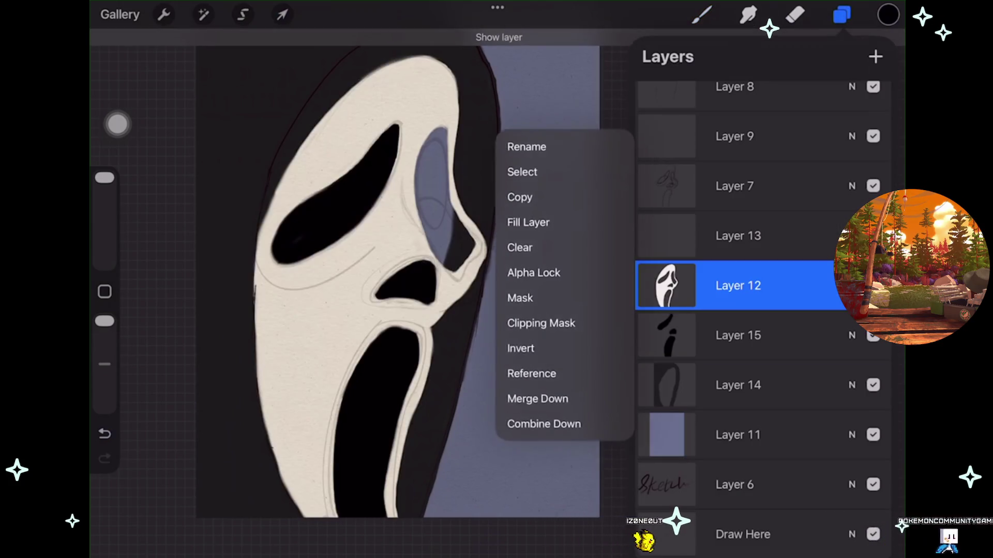
{"action": "left_click", "coordinate": [739, 286]}
Warp the mask's right side inward and pull the eye and cheek edge down-left.
{"action": "left_click", "coordinate": [282, 14]}
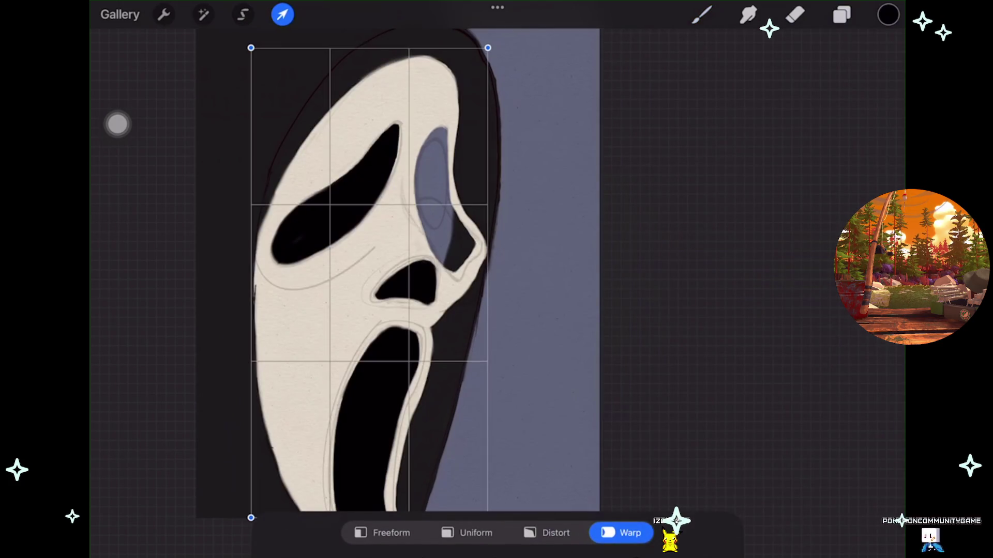
{"action": "left_click_drag", "start_coordinate": [484, 248], "coordinate": [468, 249]}
{"action": "scroll", "coordinate": [424, 269], "scroll_direction": "down", "scroll_amount": 1}
{"action": "scroll", "coordinate": [435, 269], "scroll_direction": "up", "scroll_amount": 3}
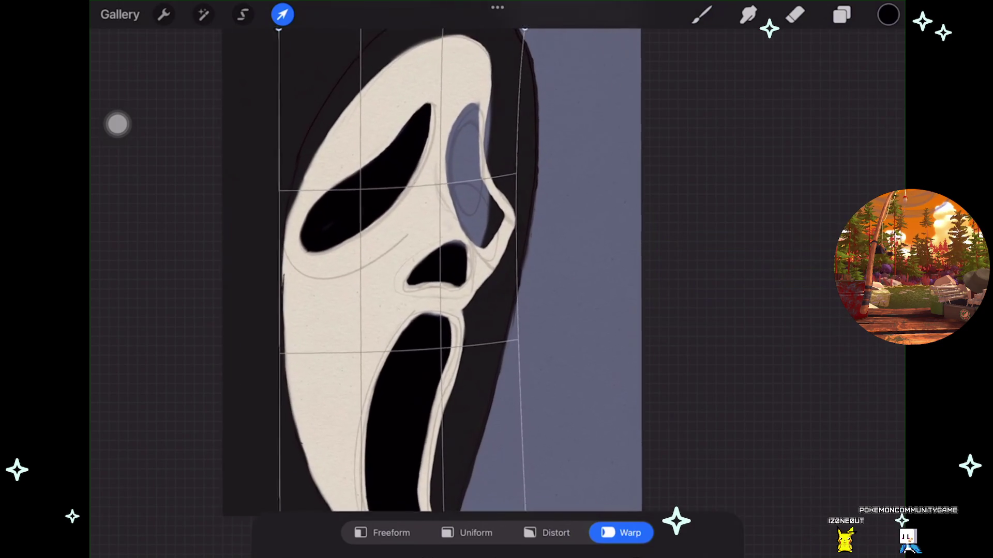
{"action": "left_click_drag", "start_coordinate": [468, 249], "coordinate": [466, 248]}
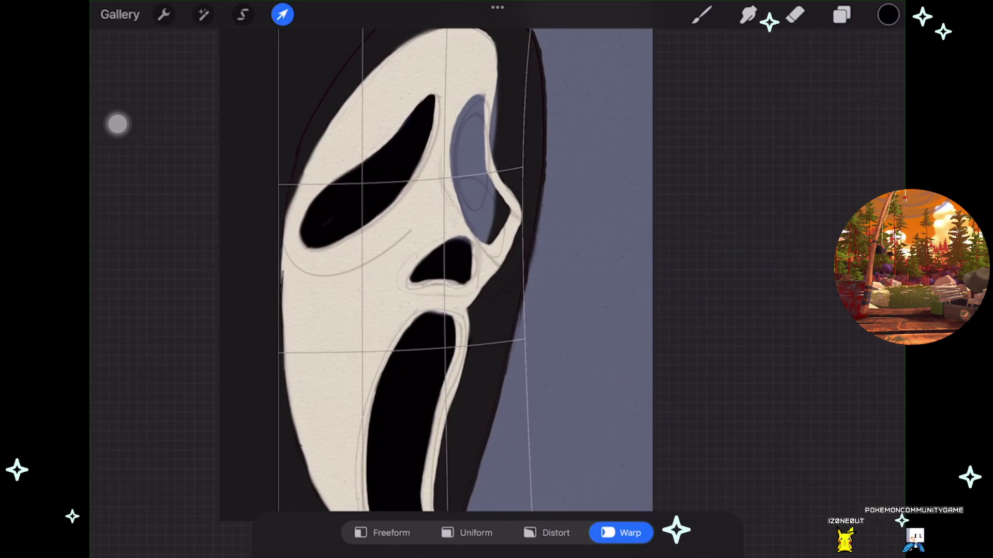
{"action": "left_click_drag", "start_coordinate": [499, 207], "coordinate": [493, 212]}
Step back through the warp edits, then commit the warp to the mask.
{"action": "key", "text": "ctrl+z"}
{"action": "key", "text": "ctrl+z"}
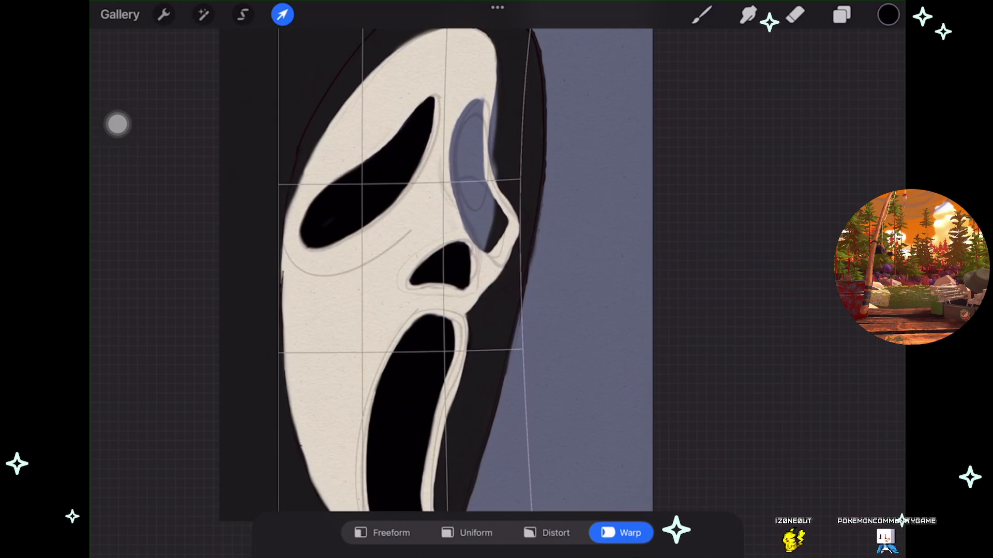
{"action": "key", "text": "ctrl+z"}
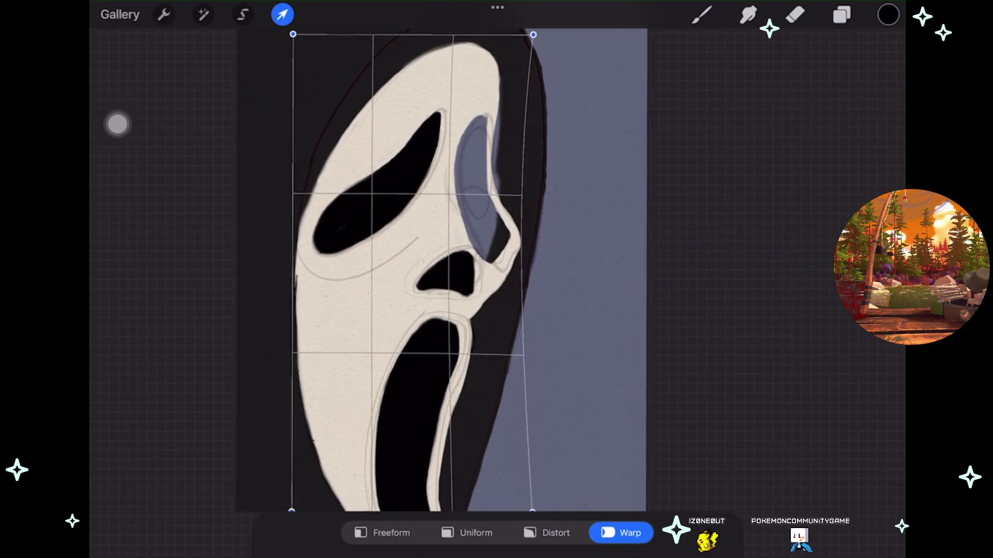
{"action": "scroll", "coordinate": [434, 269], "scroll_direction": "down", "scroll_amount": 2}
{"action": "key", "text": "ctrl+z"}
{"action": "scroll", "coordinate": [442, 269], "scroll_direction": "up", "scroll_amount": 1}
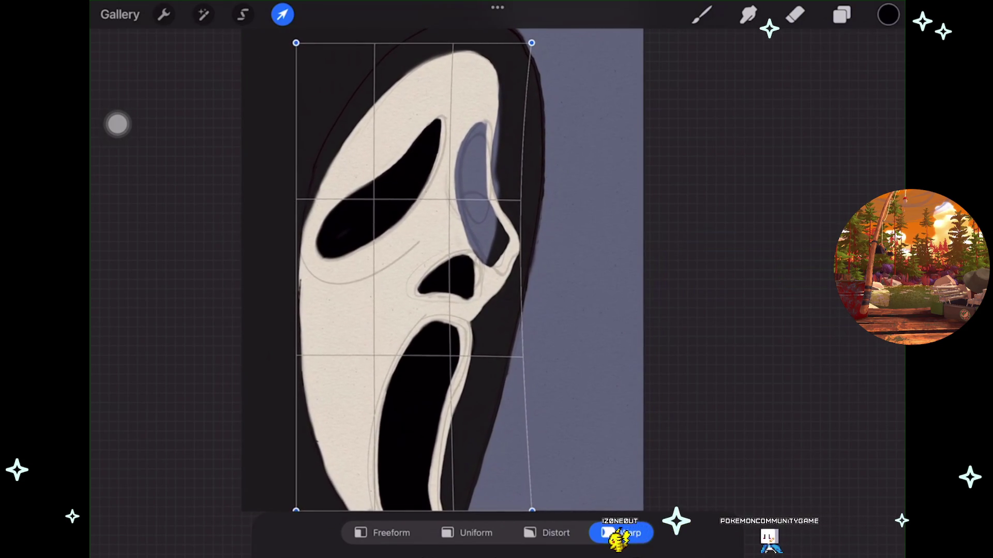
{"action": "key", "text": "ctrl+z"}
{"action": "key", "text": "ctrl+z"}
{"action": "key", "text": "ctrl+z"}
{"action": "scroll", "coordinate": [442, 269], "scroll_direction": "down", "scroll_amount": 1}
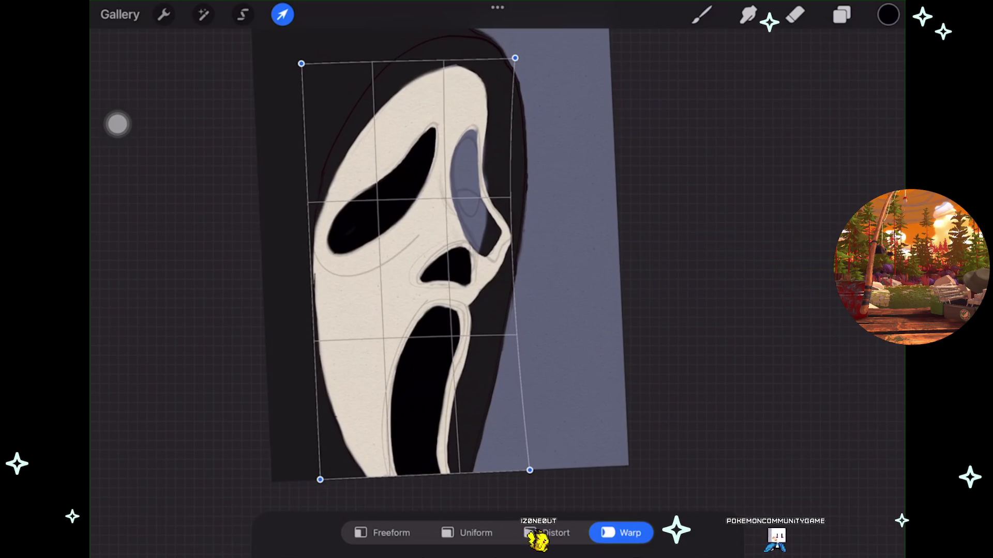
{"action": "key", "text": "b"}
Undo a black stroke over the right eye socket made on the wrong layer.
{"action": "scroll", "coordinate": [421, 279], "scroll_direction": "up", "scroll_amount": 2}
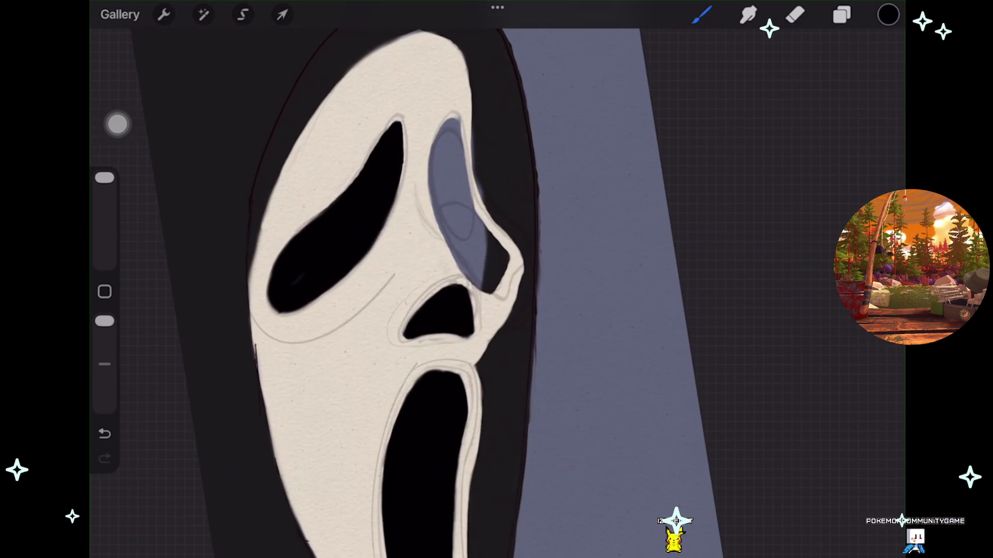
{"action": "left_click_drag", "start_coordinate": [448, 135], "coordinate": [442, 181]}
{"action": "key", "text": "ctrl+z"}
{"action": "left_click", "coordinate": [841, 14]}
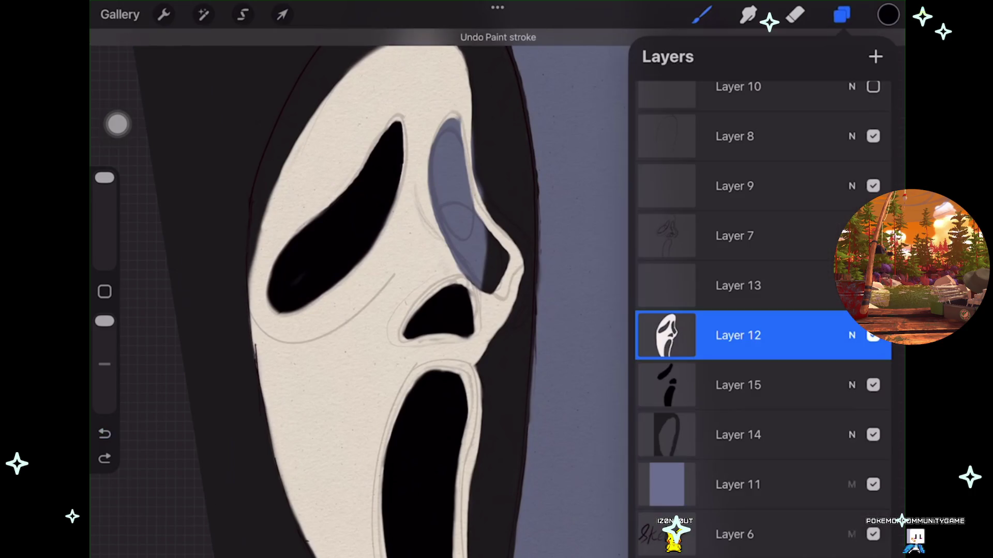
On Layer 15, fill the right eye socket with solid black.
{"action": "left_click", "coordinate": [738, 385]}
{"action": "left_click", "coordinate": [702, 14]}
{"action": "left_click_drag", "start_coordinate": [445, 126], "coordinate": [479, 266]}
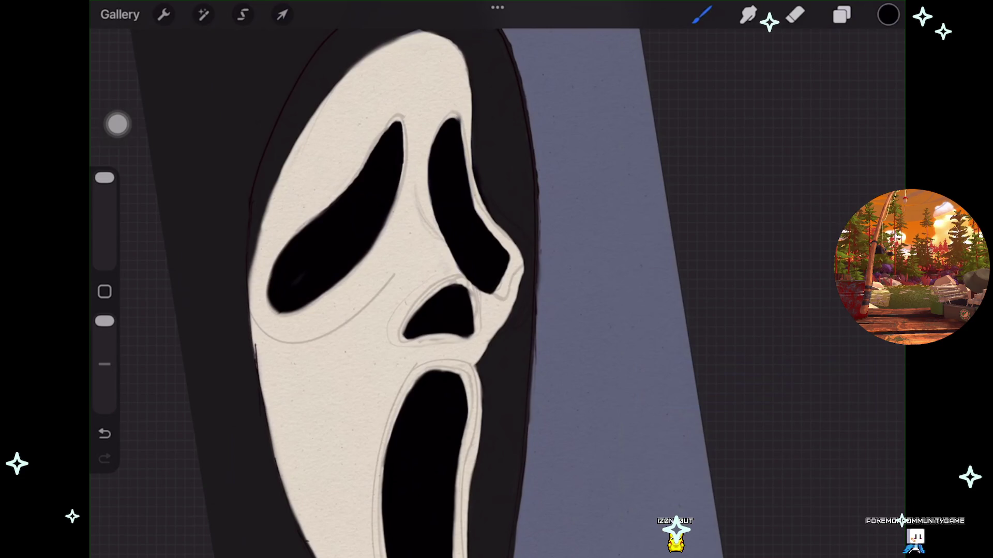
{"action": "scroll", "coordinate": [413, 289], "scroll_direction": "down", "scroll_amount": 5}
{"action": "scroll", "coordinate": [465, 289], "scroll_direction": "up", "scroll_amount": 5}
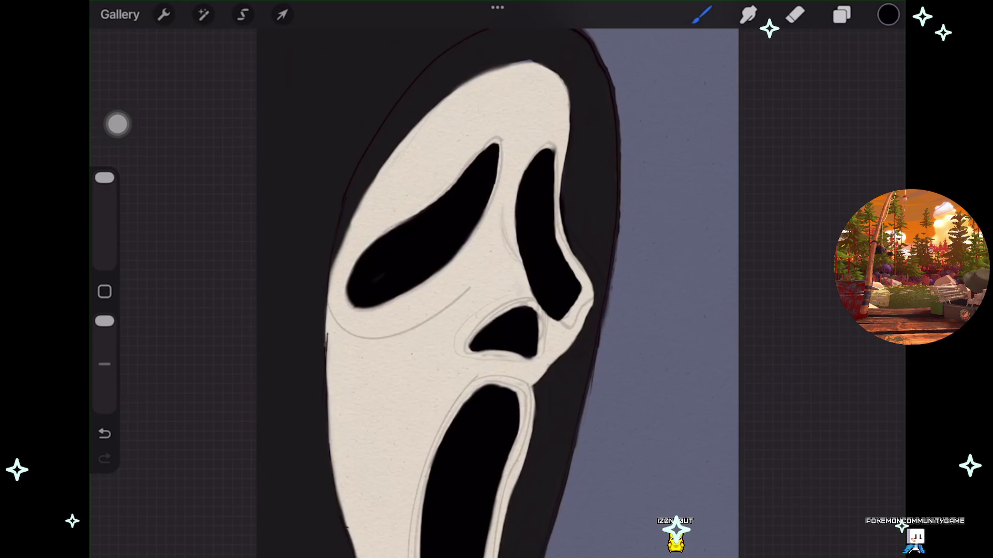
Return to Layer 12, undo a stray test stroke, and pick cream then near-black swatches.
{"action": "left_click", "coordinate": [842, 14]}
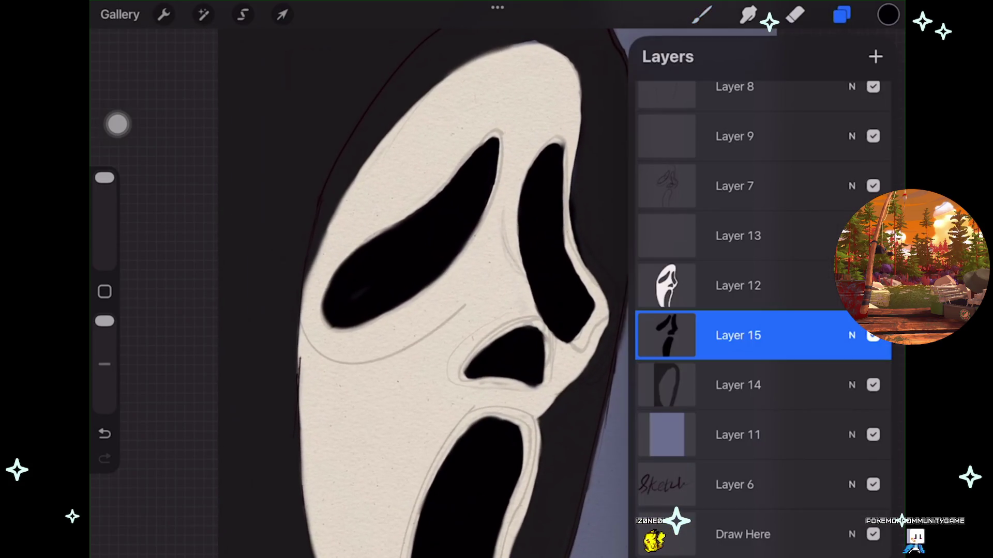
{"action": "left_click", "coordinate": [738, 285]}
{"action": "left_click", "coordinate": [701, 14]}
{"action": "left_click", "coordinate": [702, 15]}
{"action": "left_click_drag", "start_coordinate": [349, 212], "coordinate": [318, 262]}
{"action": "key", "text": "ctrl+z"}
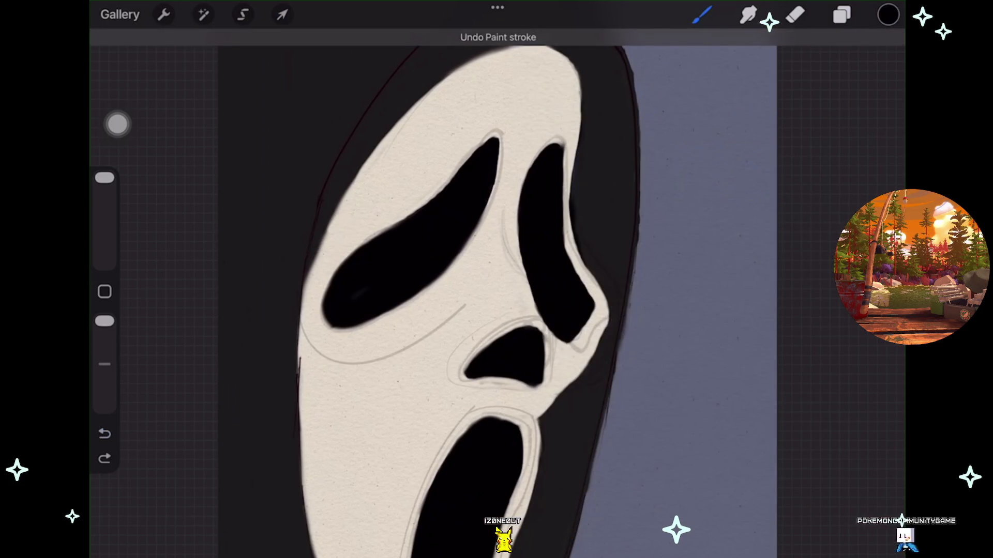
{"action": "left_click", "coordinate": [888, 14]}
{"action": "left_click", "coordinate": [711, 341]}
{"action": "left_click", "coordinate": [690, 340]}
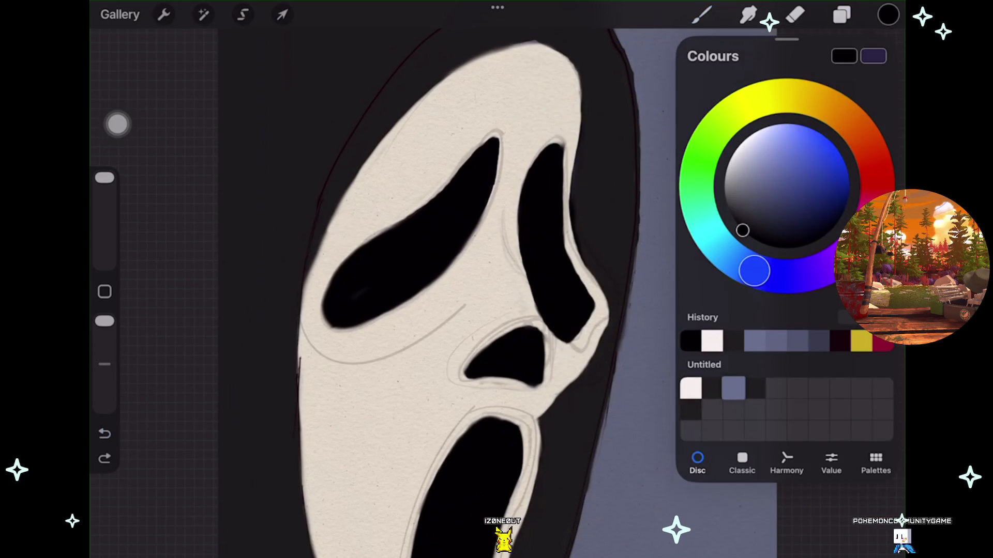
Switch to off-white and try a soft highlight inside the left eye, then undo it.
{"action": "left_click", "coordinate": [691, 388]}
{"action": "scroll", "coordinate": [496, 279], "scroll_direction": "up", "scroll_amount": 2}
{"action": "left_click", "coordinate": [889, 15]}
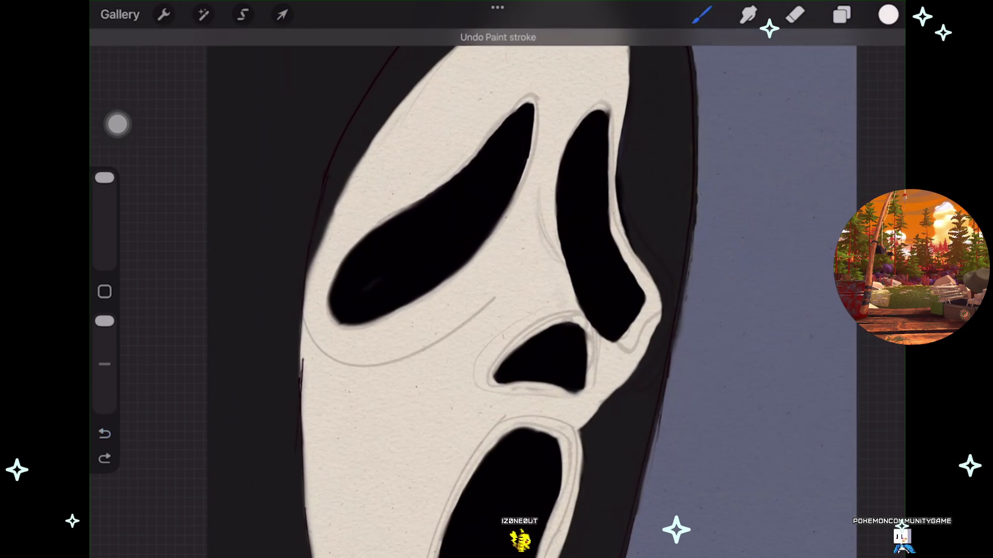
{"action": "left_click_drag", "start_coordinate": [525, 111], "coordinate": [488, 150]}
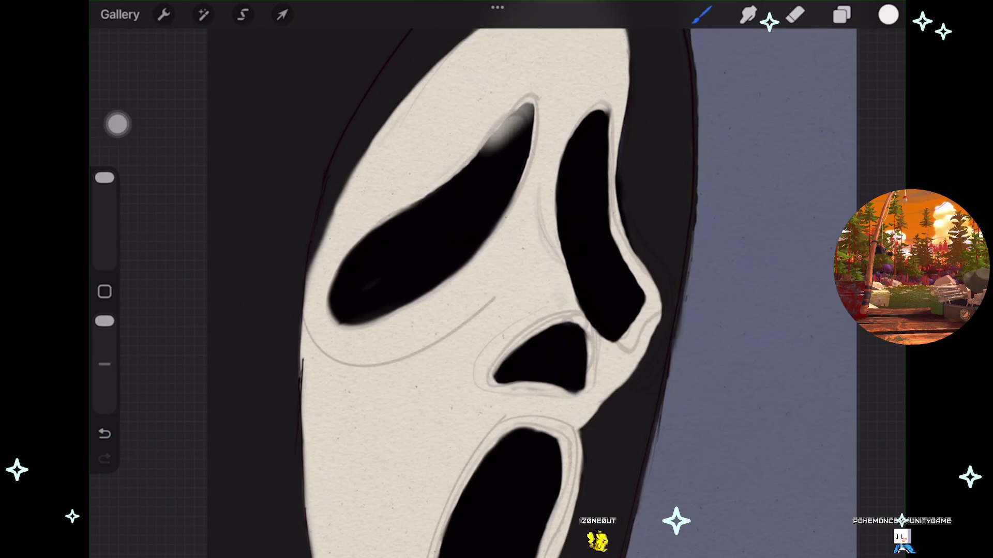
{"action": "key", "text": "ctrl+z"}
{"action": "scroll", "coordinate": [496, 279], "scroll_direction": "down", "scroll_amount": 1}
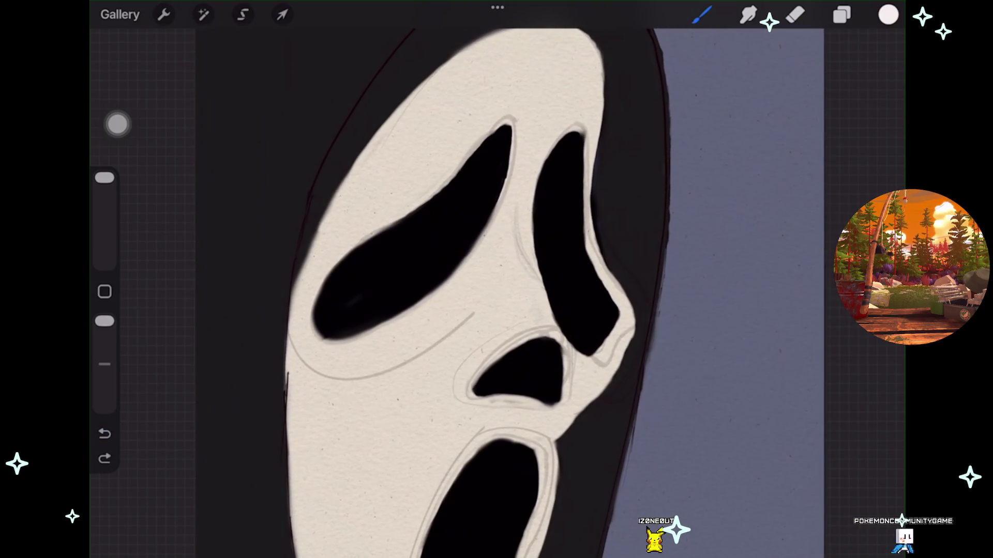
{"action": "scroll", "coordinate": [497, 279], "scroll_direction": "up", "scroll_amount": 1}
Lower the brush size to 14% and the opacity to about half.
{"action": "left_click_drag", "start_coordinate": [104, 177], "coordinate": [104, 228]}
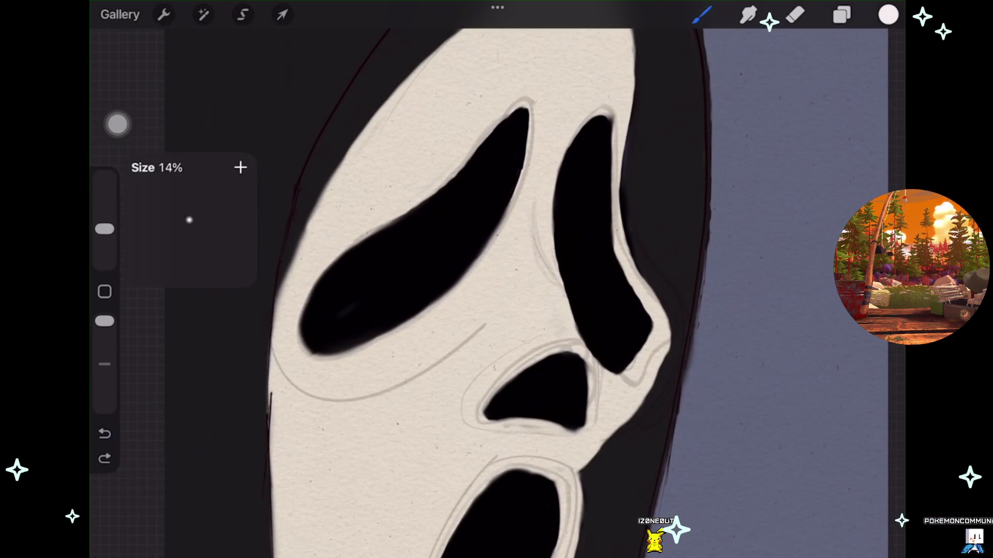
{"action": "left_click_drag", "start_coordinate": [104, 321], "coordinate": [104, 362]}
{"action": "scroll", "coordinate": [517, 279], "scroll_direction": "up", "scroll_amount": 1}
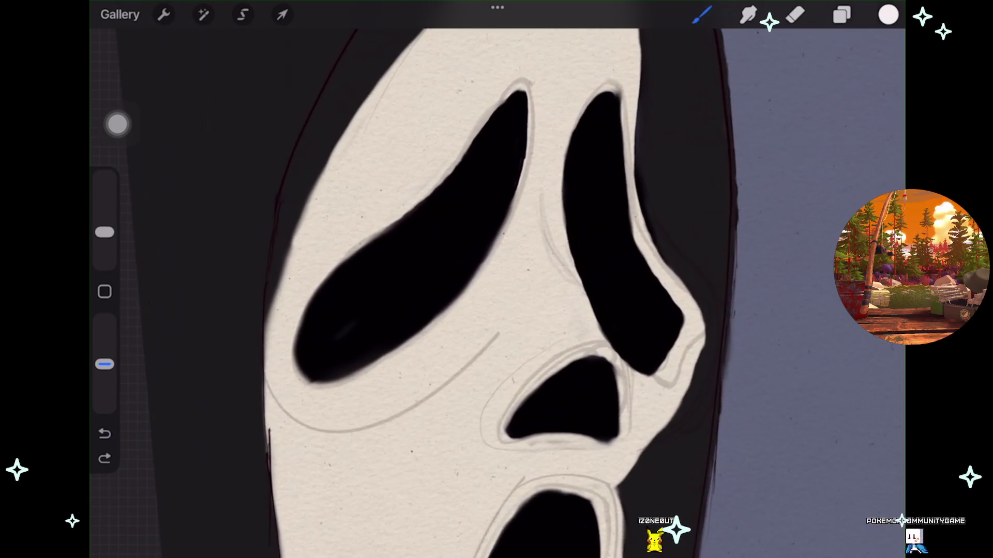
{"action": "scroll", "coordinate": [517, 279], "scroll_direction": "right", "scroll_amount": 1}
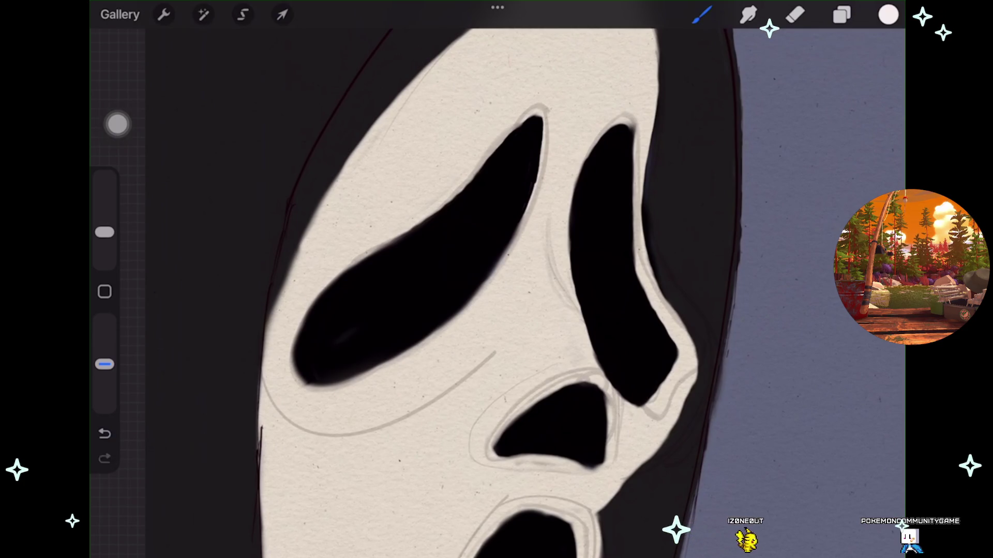
{"action": "key", "text": "ctrl+z"}
{"action": "scroll", "coordinate": [496, 279], "scroll_direction": "up", "scroll_amount": 3}
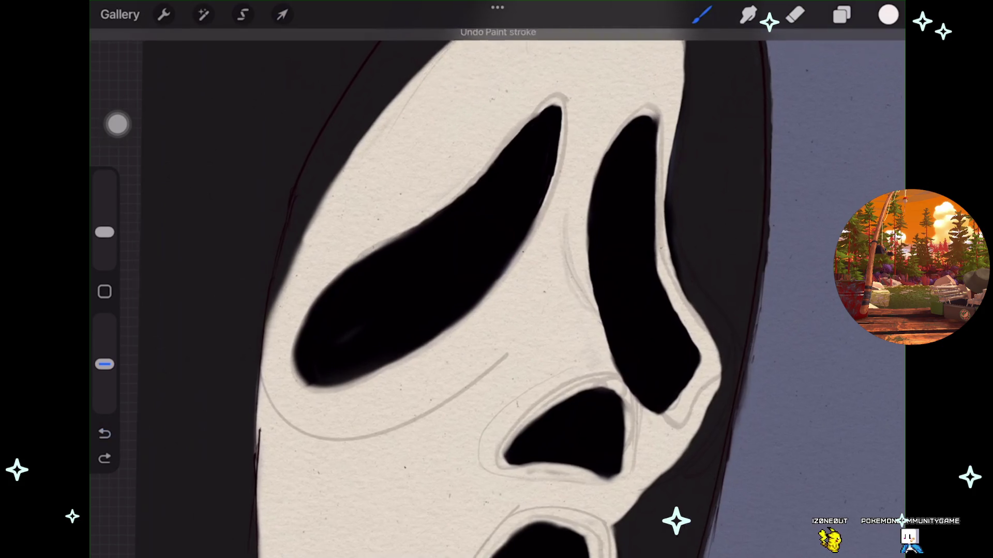
{"action": "scroll", "coordinate": [496, 279], "scroll_direction": "down", "scroll_amount": 1}
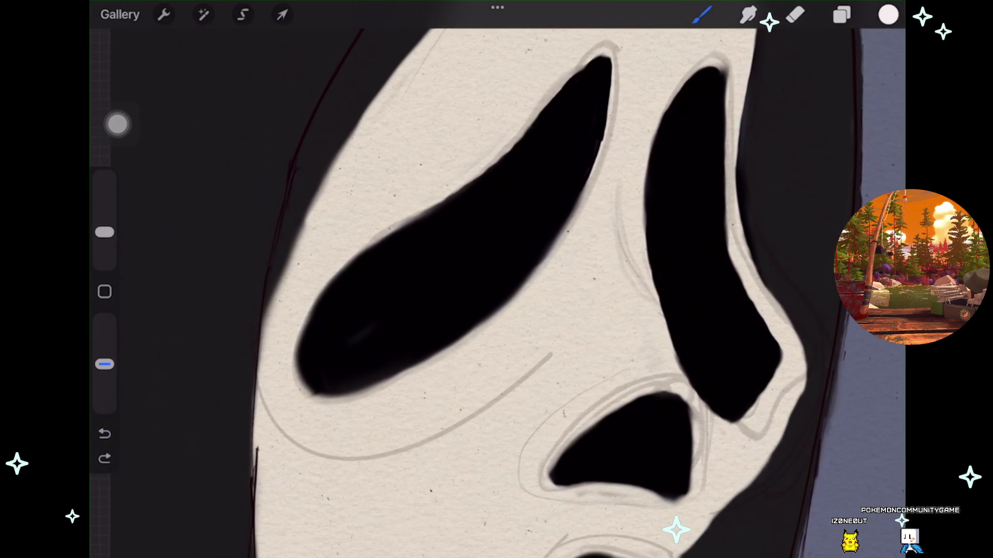
Paint thin light rims along the left eye's lower, upper-right and upper-left edges.
{"action": "left_click_drag", "start_coordinate": [326, 385], "coordinate": [497, 301]}
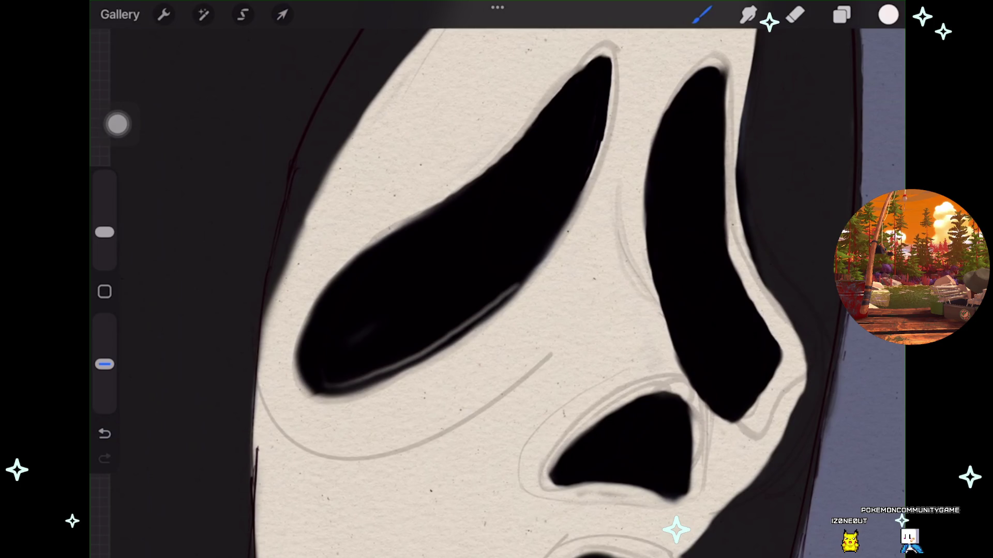
{"action": "scroll", "coordinate": [497, 279], "scroll_direction": "up", "scroll_amount": 1}
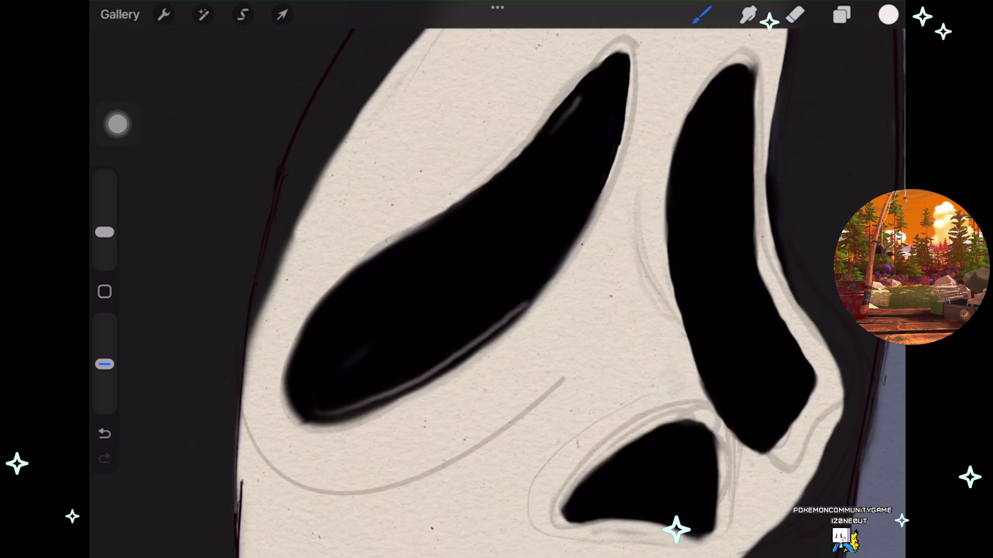
{"action": "mouse_move", "coordinate": [614, 70]}
{"action": "left_mouse_down"}
{"action": "mouse_move", "coordinate": [571, 210]}
{"action": "mouse_move", "coordinate": [511, 316]}
{"action": "left_mouse_up"}
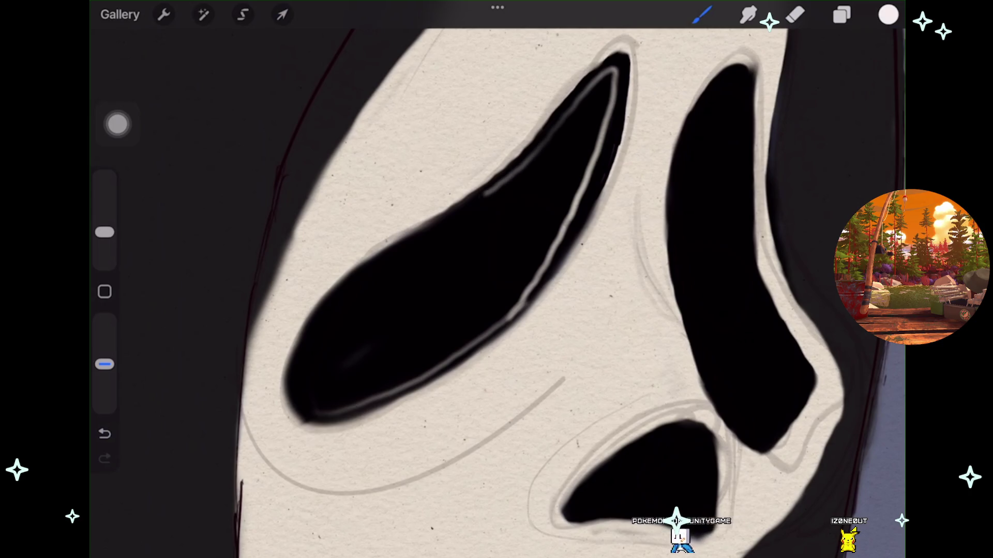
{"action": "left_click_drag", "start_coordinate": [494, 189], "coordinate": [335, 291]}
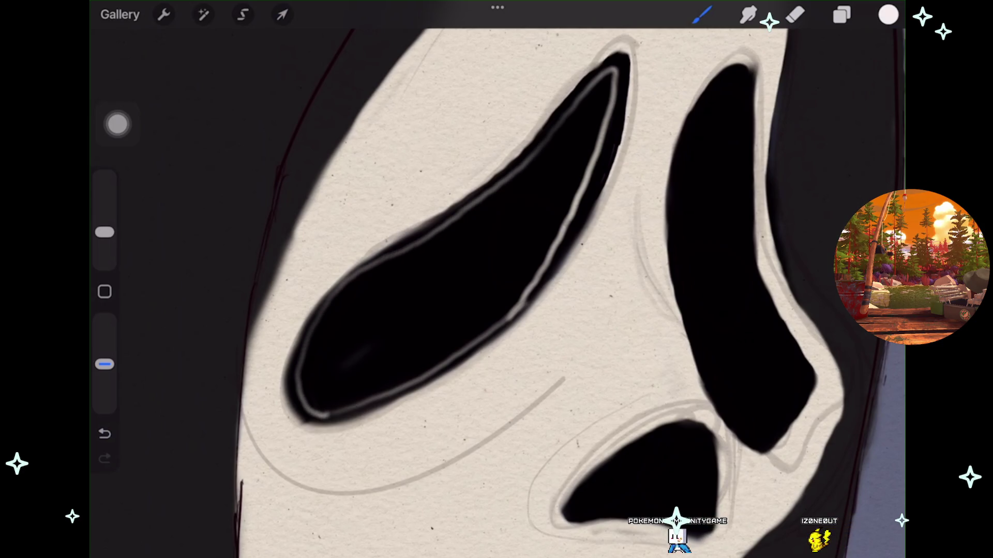
{"action": "scroll", "coordinate": [497, 279], "scroll_direction": "down", "scroll_amount": 3}
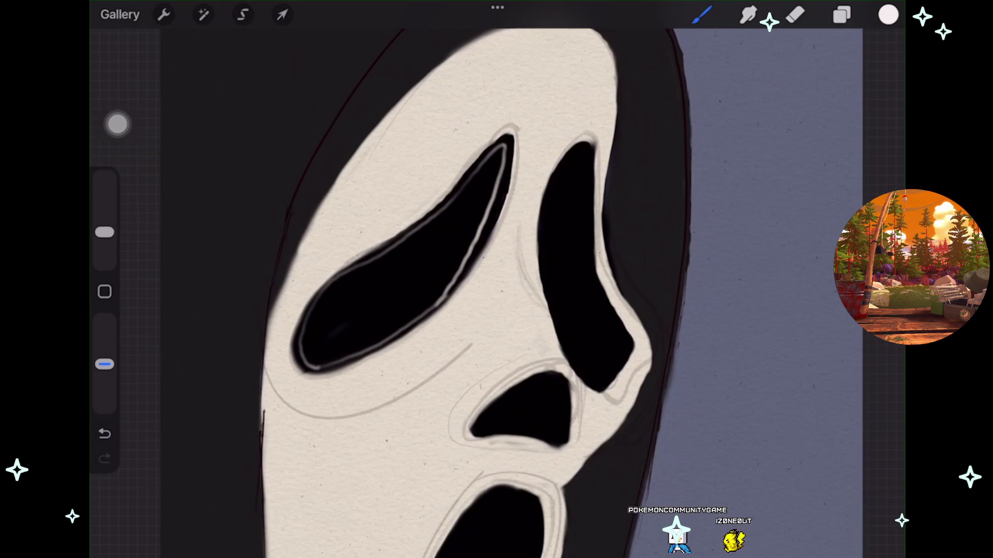
{"action": "left_click", "coordinate": [281, 14]}
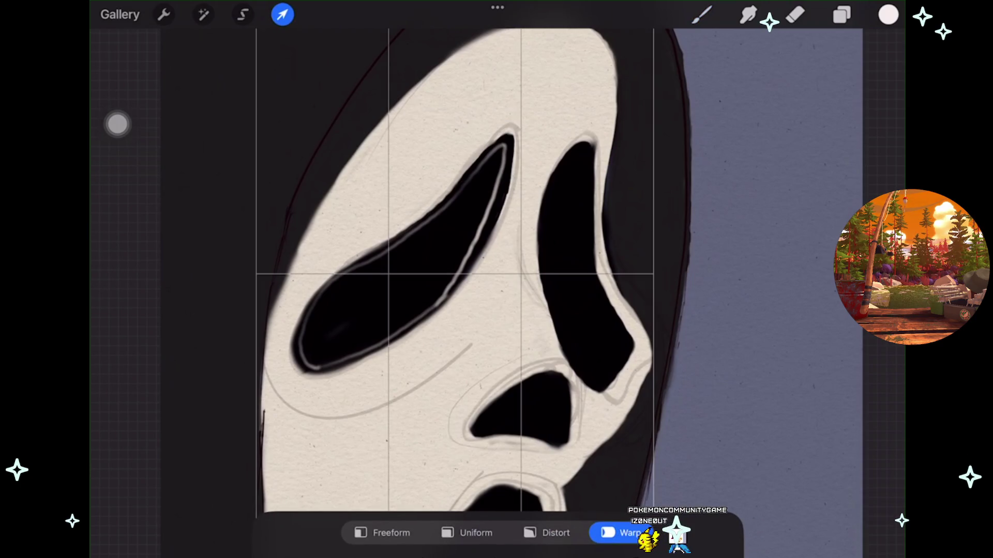
Finish the transform and return to painting.
{"action": "left_click", "coordinate": [842, 14]}
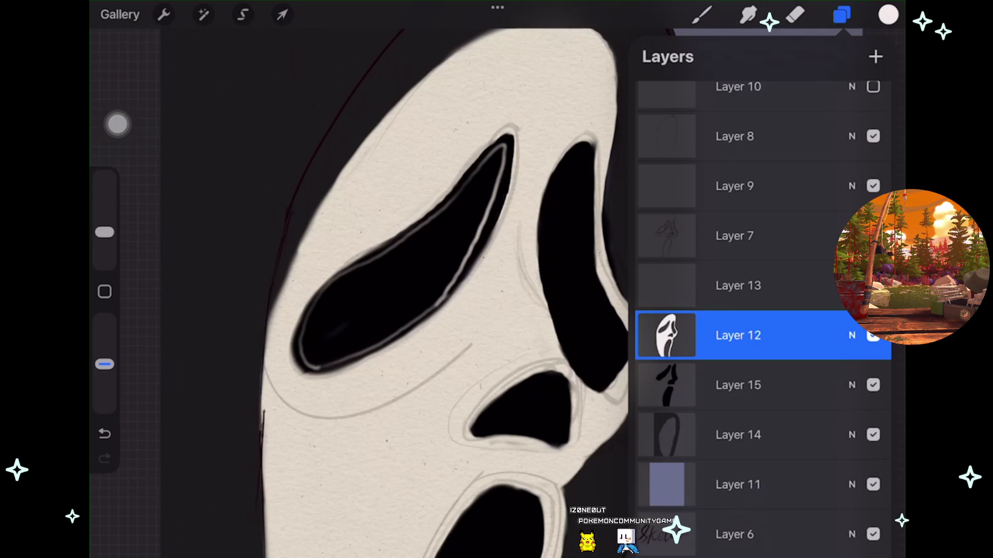
{"action": "scroll", "coordinate": [414, 290], "scroll_direction": "down", "scroll_amount": 3}
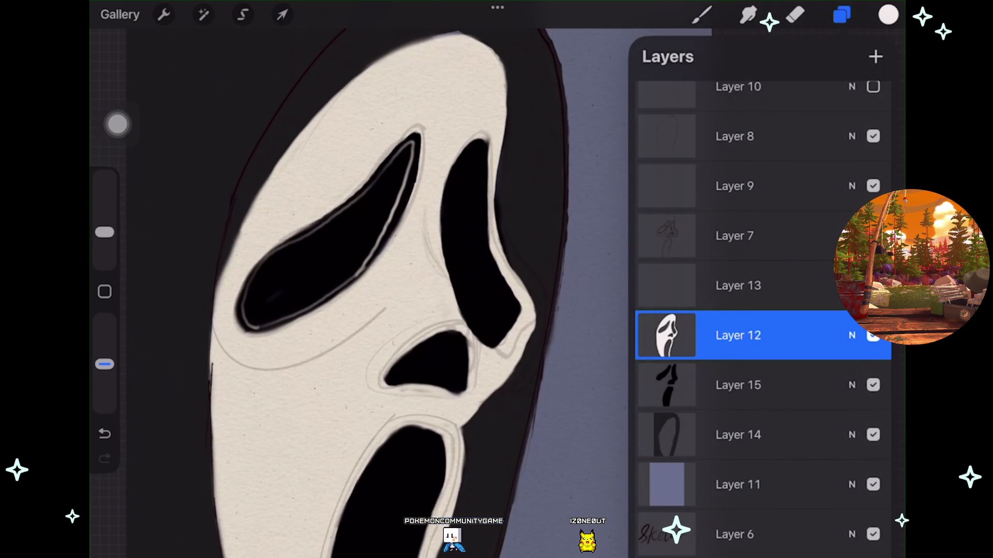
{"action": "left_click", "coordinate": [701, 15]}
{"action": "scroll", "coordinate": [378, 289], "scroll_direction": "down", "scroll_amount": 1}
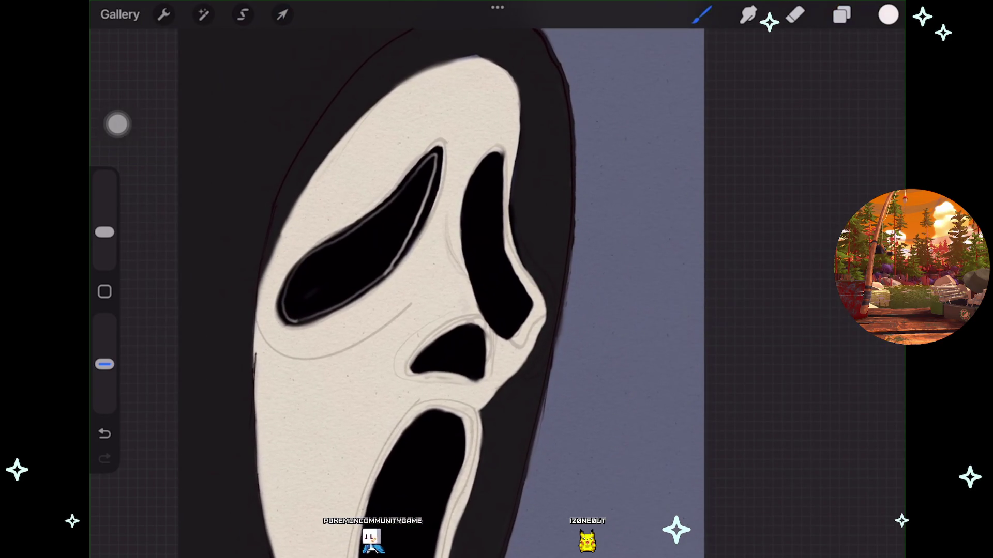
{"action": "scroll", "coordinate": [414, 289], "scroll_direction": "up", "scroll_amount": 2}
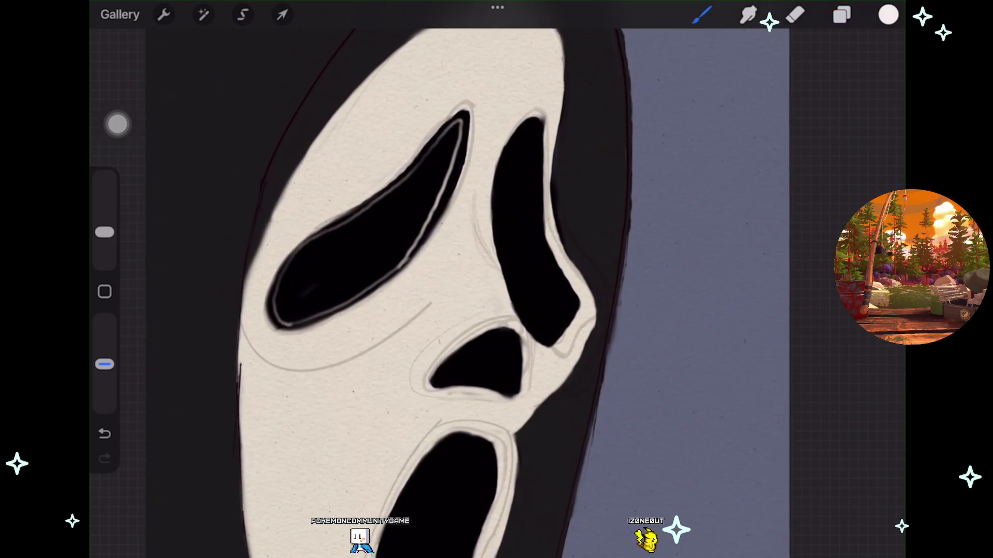
Try smudging the cream beside the left eye, undo it, and cut smudge size to 1%.
{"action": "left_click", "coordinate": [749, 14]}
{"action": "scroll", "coordinate": [362, 258], "scroll_direction": "up", "scroll_amount": 2}
{"action": "left_click_drag", "start_coordinate": [494, 148], "coordinate": [455, 212]}
{"action": "key", "text": "ctrl+z"}
{"action": "left_click_drag", "start_coordinate": [104, 237], "coordinate": [104, 255]}
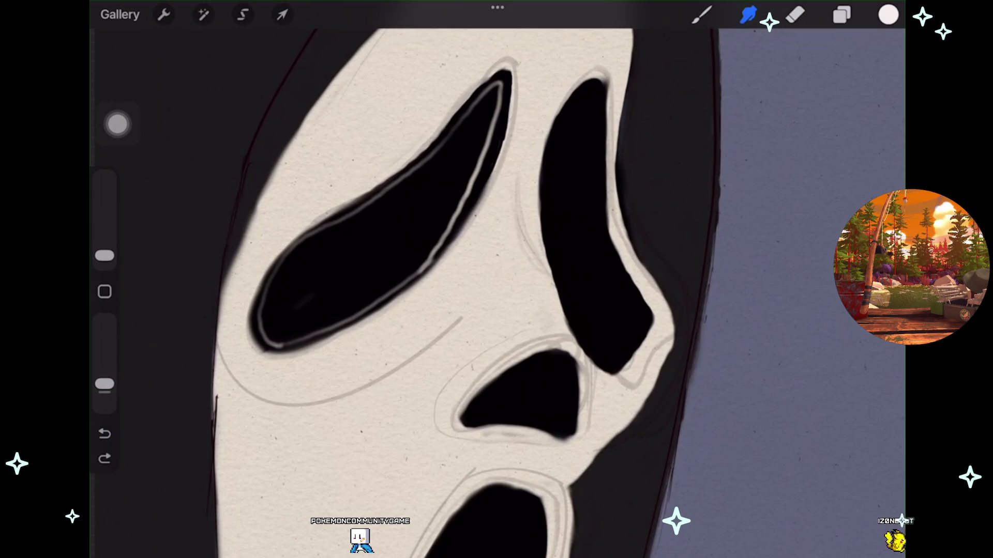
{"action": "scroll", "coordinate": [497, 280], "scroll_direction": "up", "scroll_amount": 1}
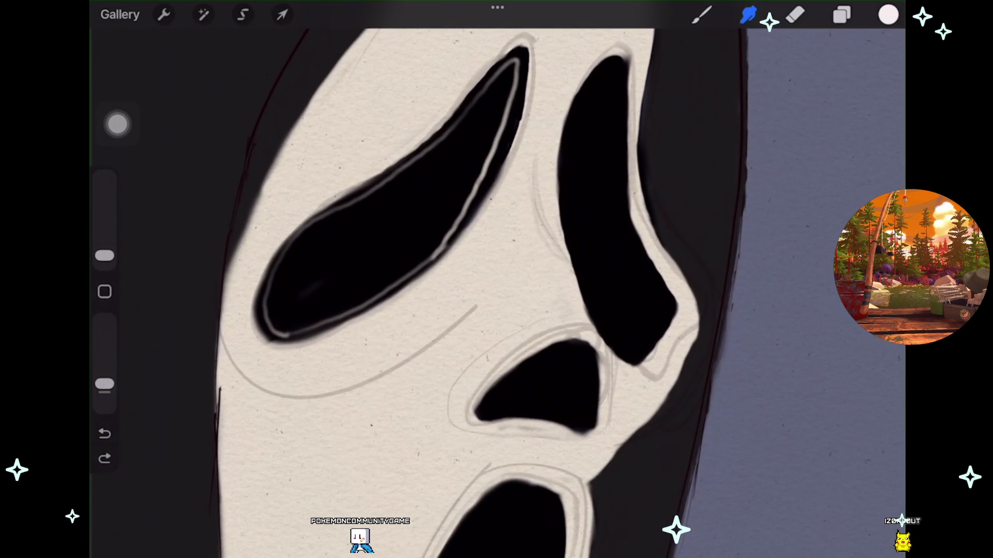
{"action": "scroll", "coordinate": [497, 279], "scroll_direction": "down", "scroll_amount": 2}
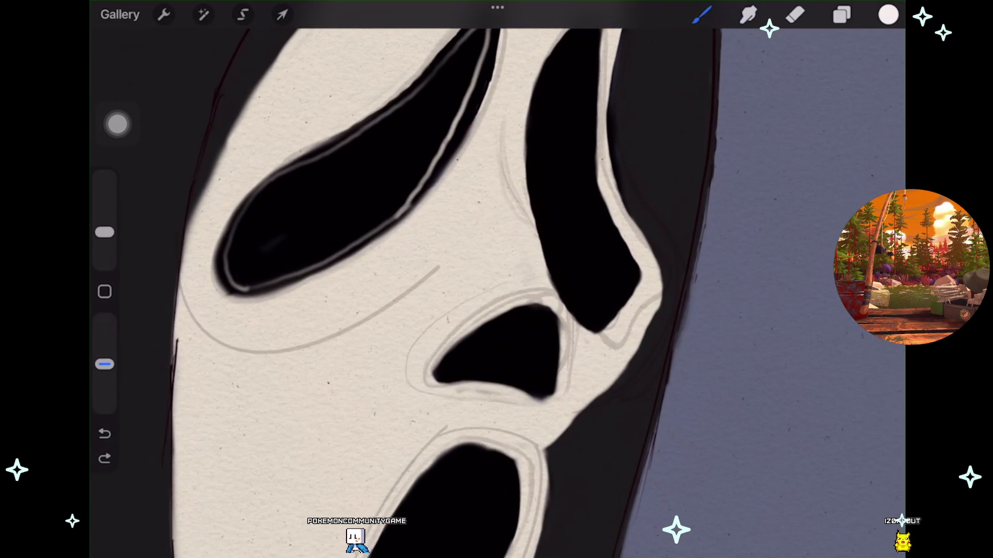
Add a new blank layer above Layer 12 and return to the brush.
{"action": "left_click", "coordinate": [842, 15]}
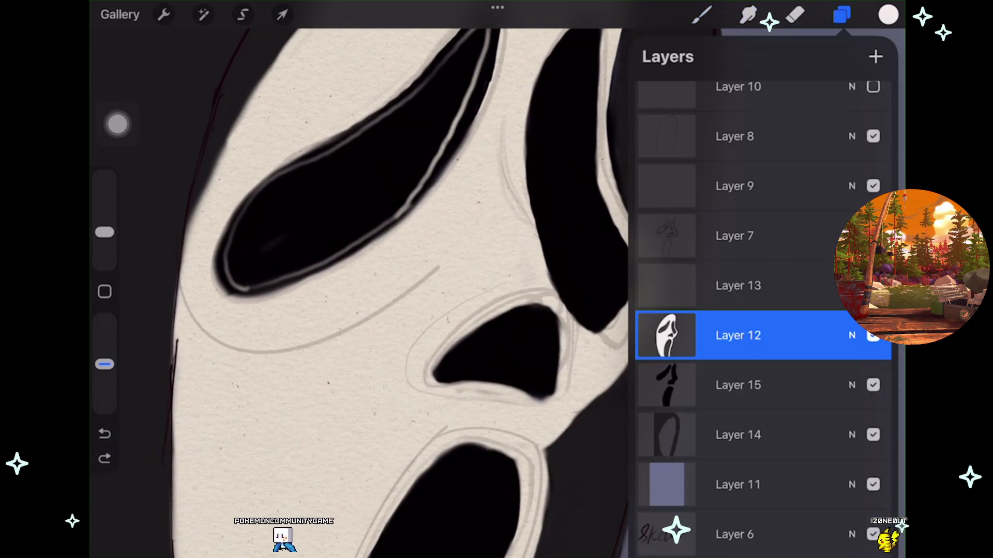
{"action": "left_click", "coordinate": [875, 56]}
{"action": "left_click", "coordinate": [842, 14]}
{"action": "left_click", "coordinate": [702, 14]}
{"action": "scroll", "coordinate": [497, 279], "scroll_direction": "down", "scroll_amount": 2}
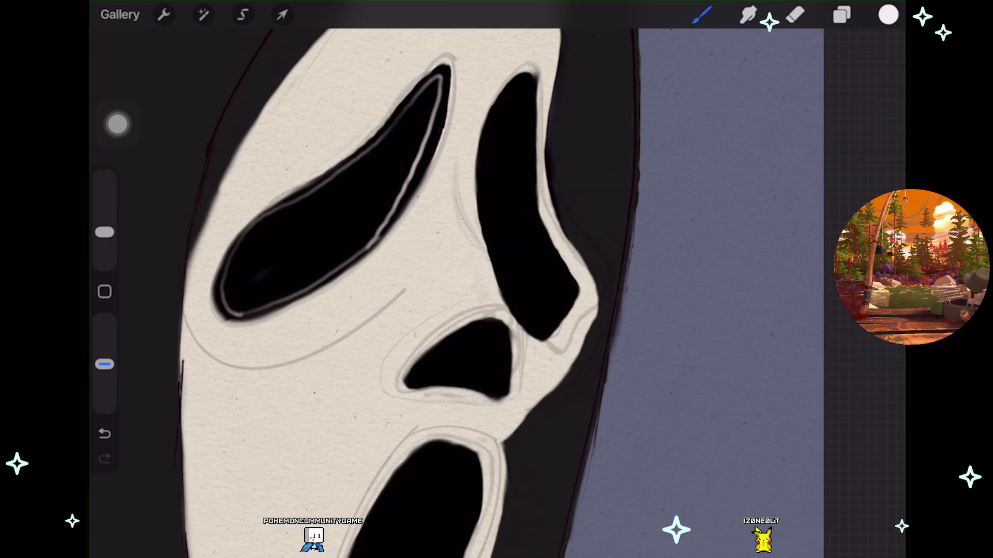
{"action": "scroll", "coordinate": [393, 279], "scroll_direction": "down", "scroll_amount": 5}
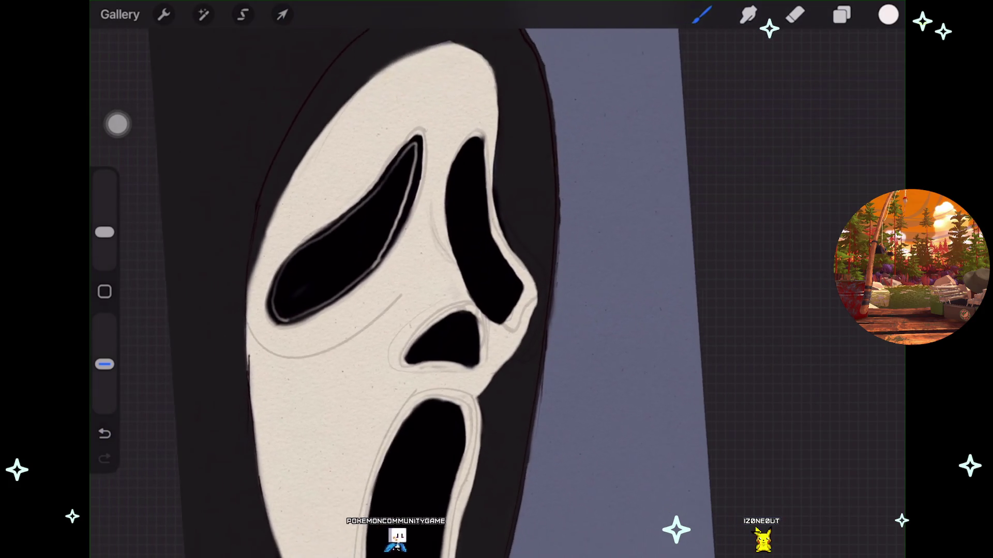
Make Layer 12 the active layer and go back to the brush.
{"action": "scroll", "coordinate": [393, 279], "scroll_direction": "up", "scroll_amount": 3}
{"action": "scroll", "coordinate": [414, 290], "scroll_direction": "up", "scroll_amount": 2}
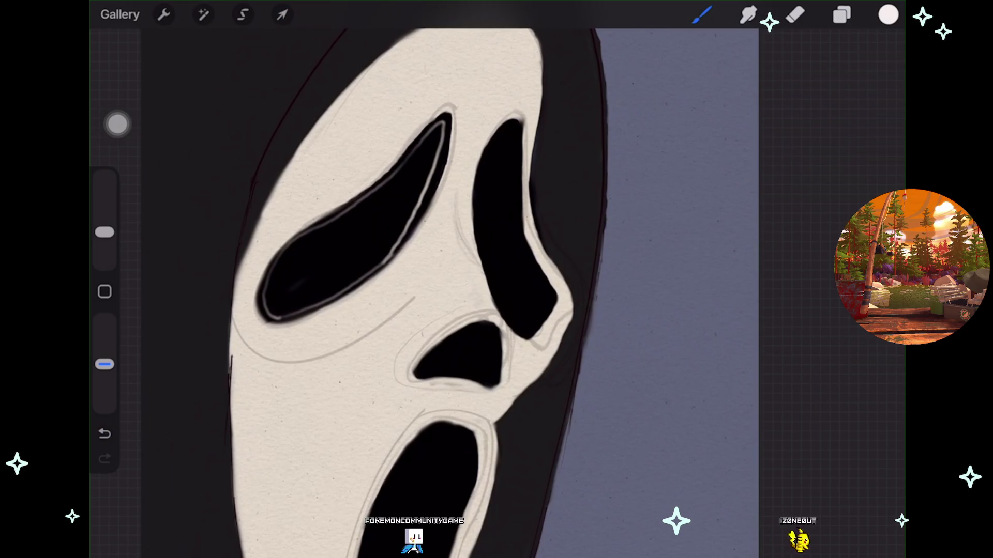
{"action": "left_click", "coordinate": [842, 14]}
{"action": "left_click", "coordinate": [775, 383]}
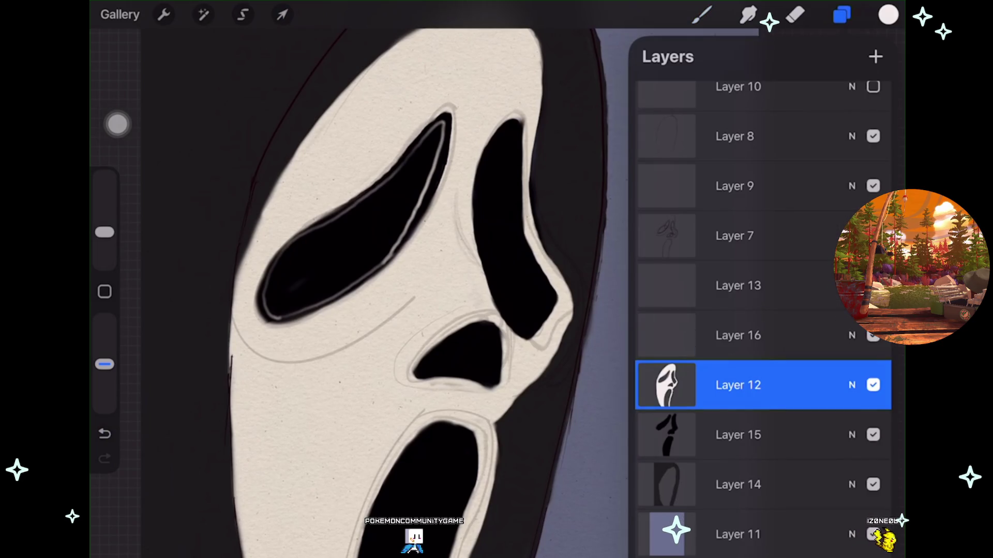
{"action": "left_click", "coordinate": [702, 14]}
{"action": "left_click", "coordinate": [702, 14]}
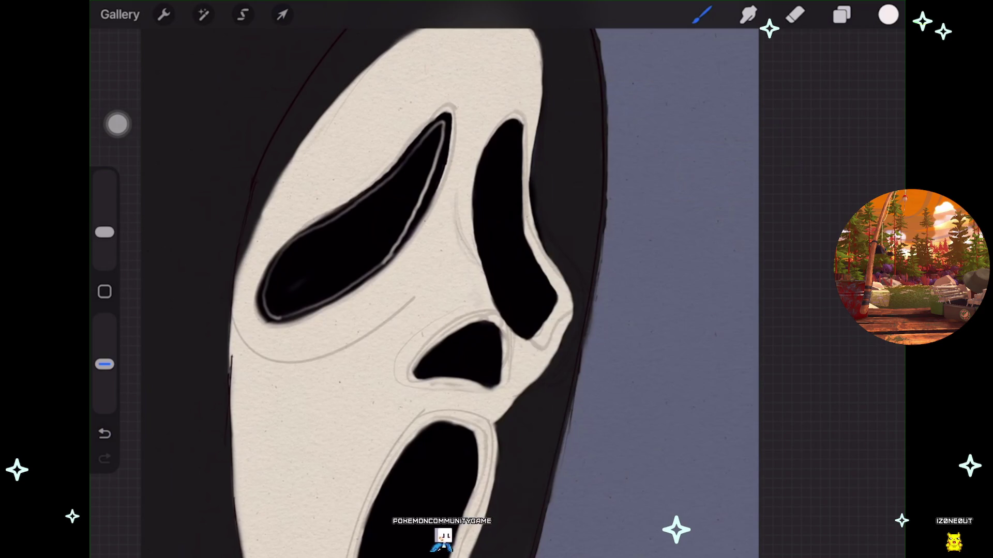
Undo the last few strokes, removing the pointed tip from the nose shape.
{"action": "scroll", "coordinate": [465, 259], "scroll_direction": "up", "scroll_amount": 5}
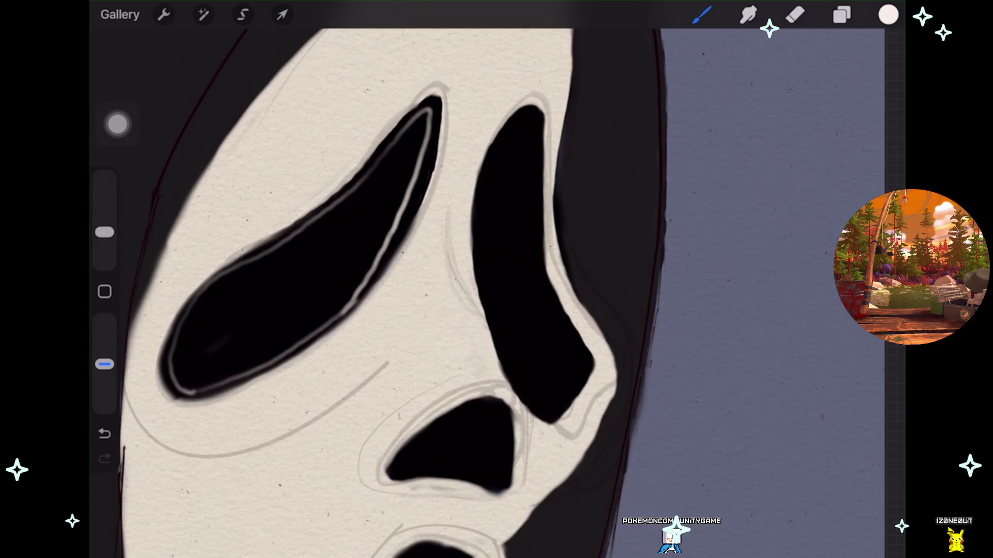
{"action": "key", "text": "ctrl+z"}
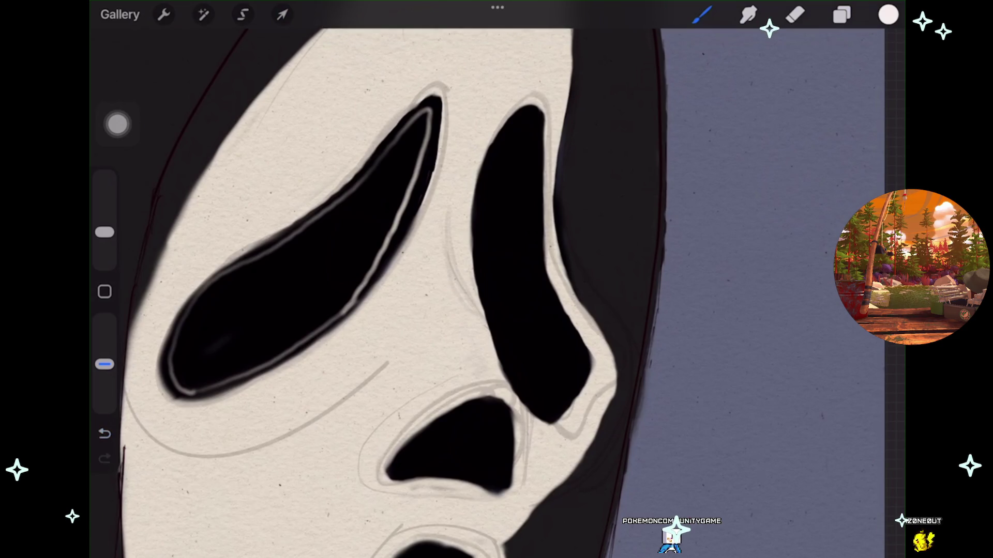
{"action": "scroll", "coordinate": [432, 465], "scroll_direction": "up", "scroll_amount": 2}
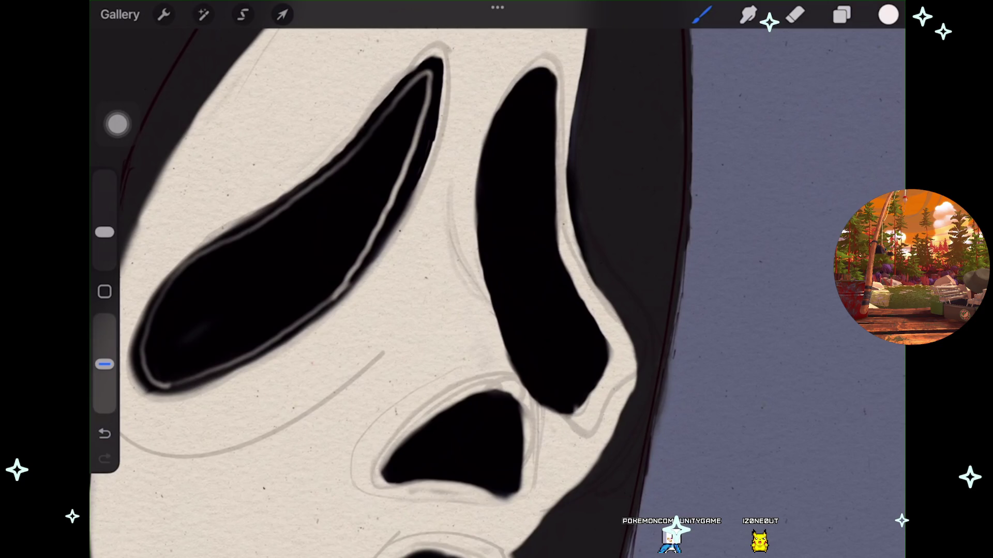
{"action": "key", "text": "ctrl+z"}
{"action": "scroll", "coordinate": [227, 331], "scroll_direction": "up", "scroll_amount": 3}
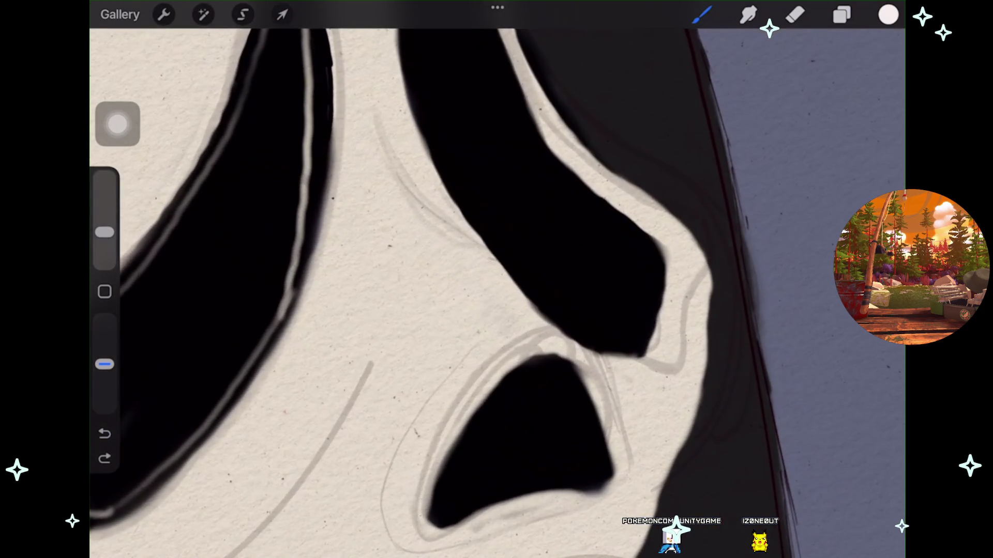
{"action": "key", "text": "ctrl+z"}
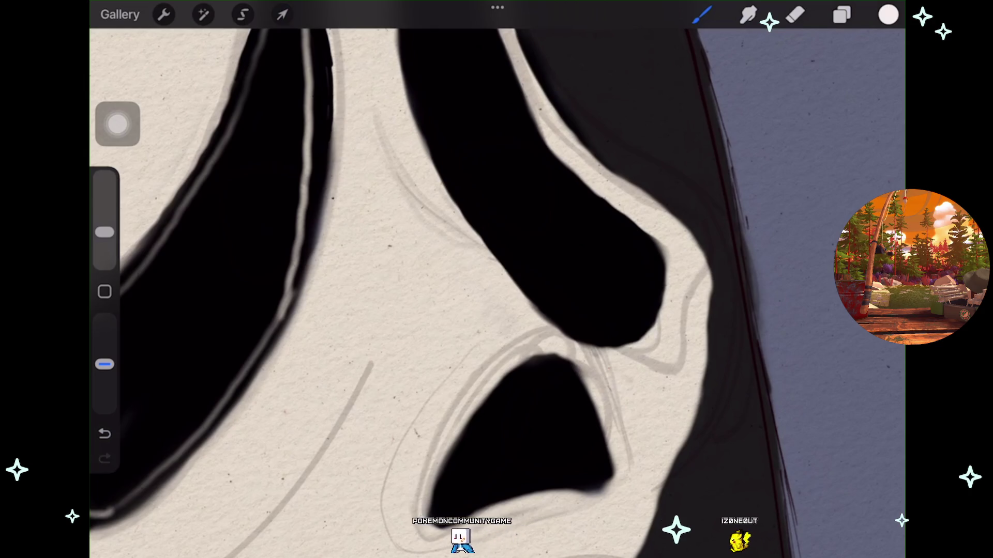
Inspect the eyes and undo one more unwanted paint stroke.
{"action": "scroll", "coordinate": [404, 280], "scroll_direction": "down", "scroll_amount": 3}
{"action": "scroll", "coordinate": [444, 279], "scroll_direction": "right", "scroll_amount": 2}
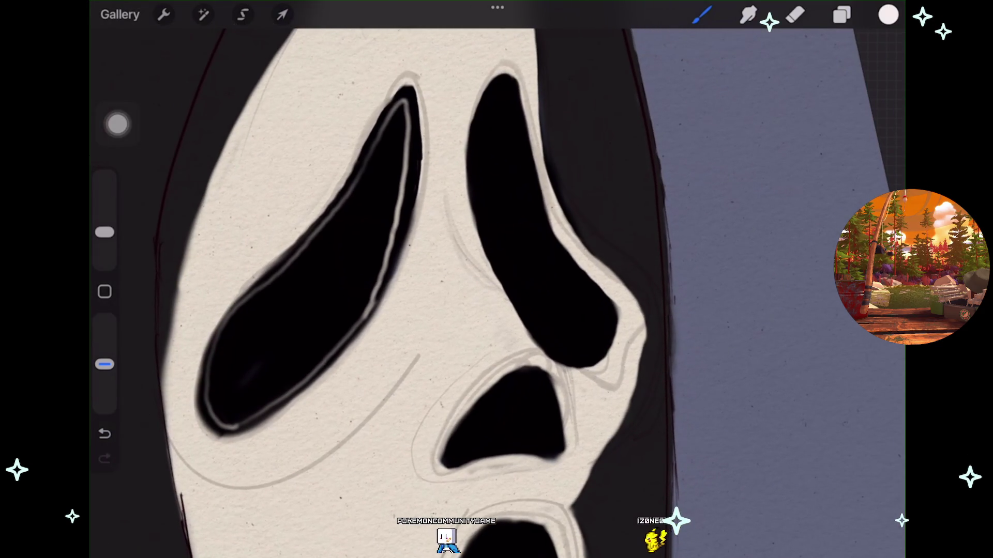
{"action": "scroll", "coordinate": [404, 279], "scroll_direction": "up", "scroll_amount": 2}
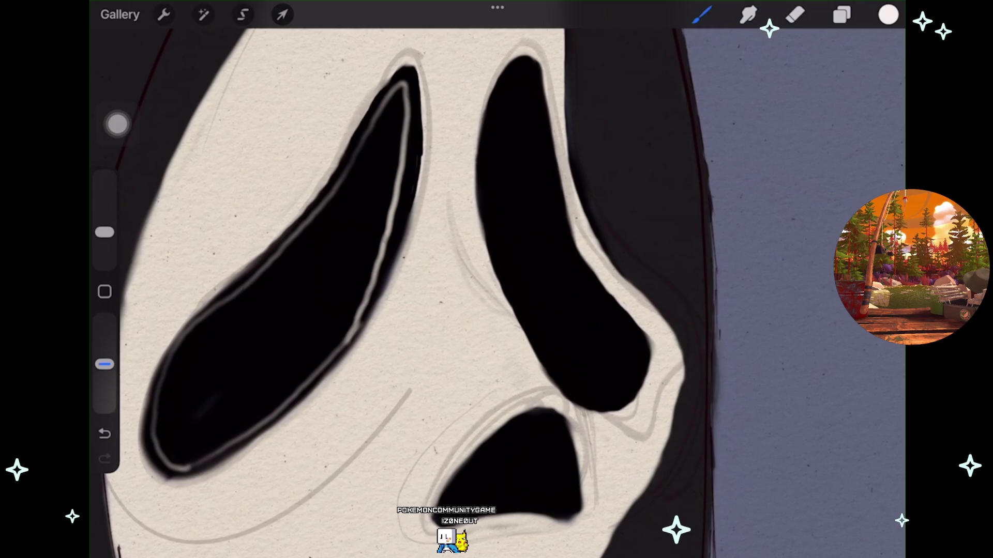
{"action": "scroll", "coordinate": [403, 279], "scroll_direction": "down", "scroll_amount": 5}
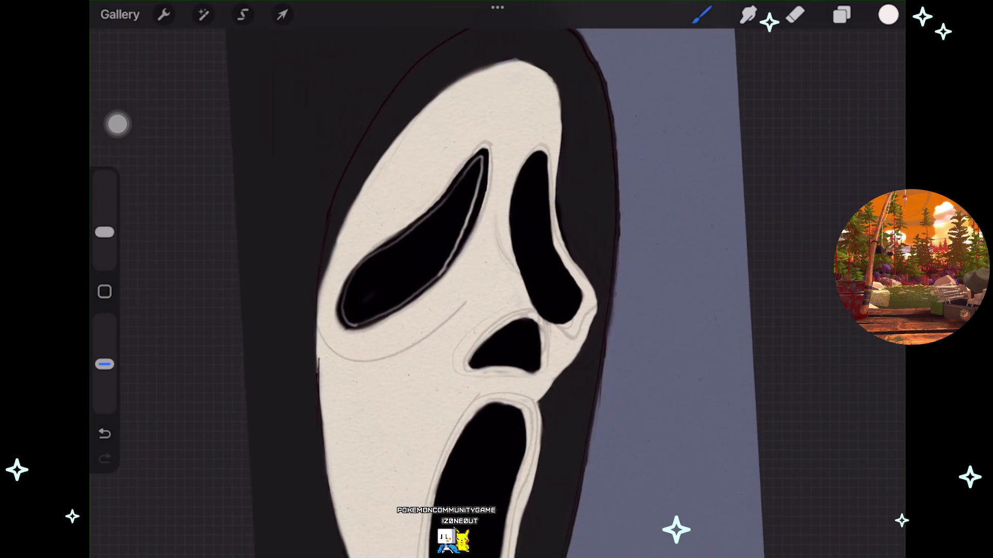
{"action": "scroll", "coordinate": [414, 279], "scroll_direction": "up", "scroll_amount": 3}
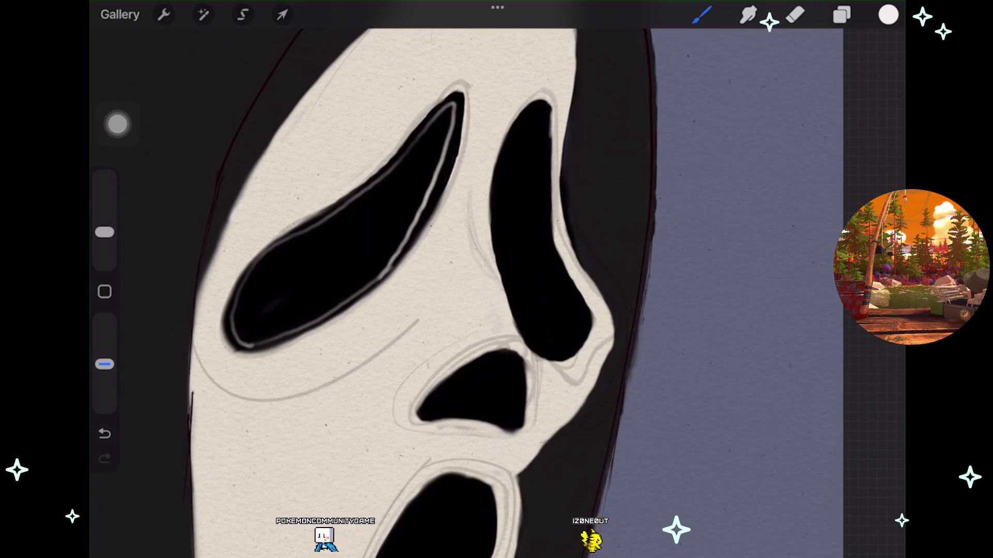
{"action": "key", "text": "ctrl+z"}
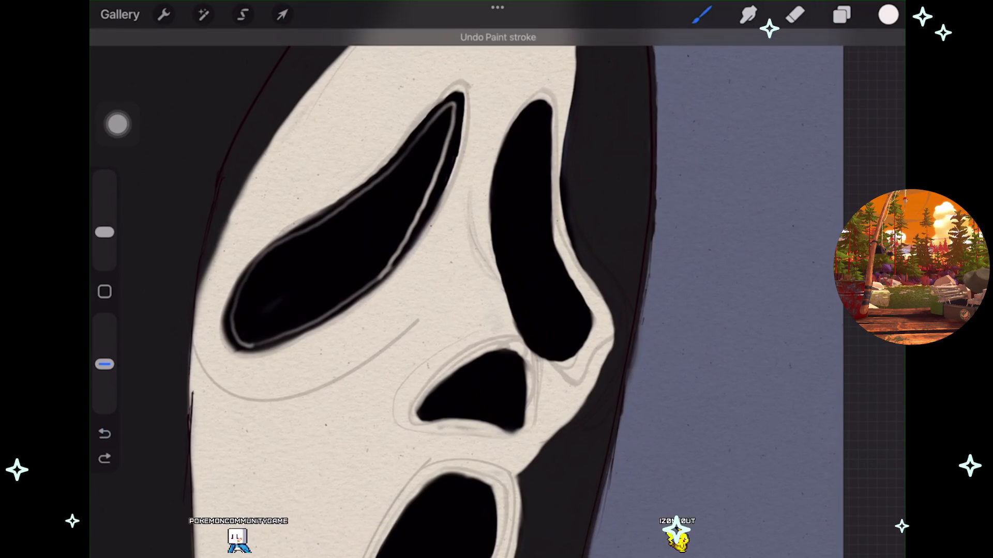
{"action": "scroll", "coordinate": [414, 280], "scroll_direction": "up", "scroll_amount": 1}
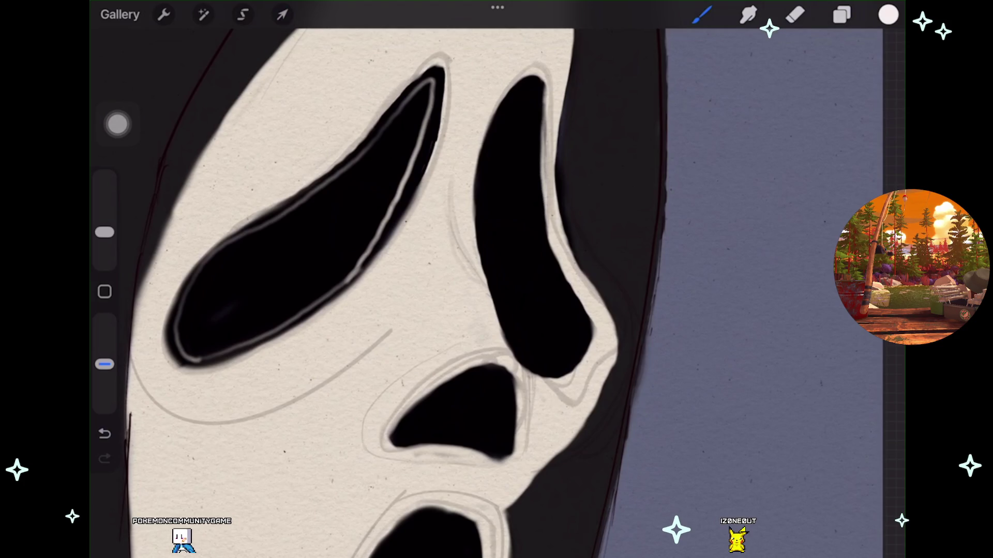
Draw a clean QuickShape arc along the right eye's edge.
{"action": "left_click_drag", "start_coordinate": [543, 158], "coordinate": [555, 242]}
{"action": "left_click", "coordinate": [495, 40]}
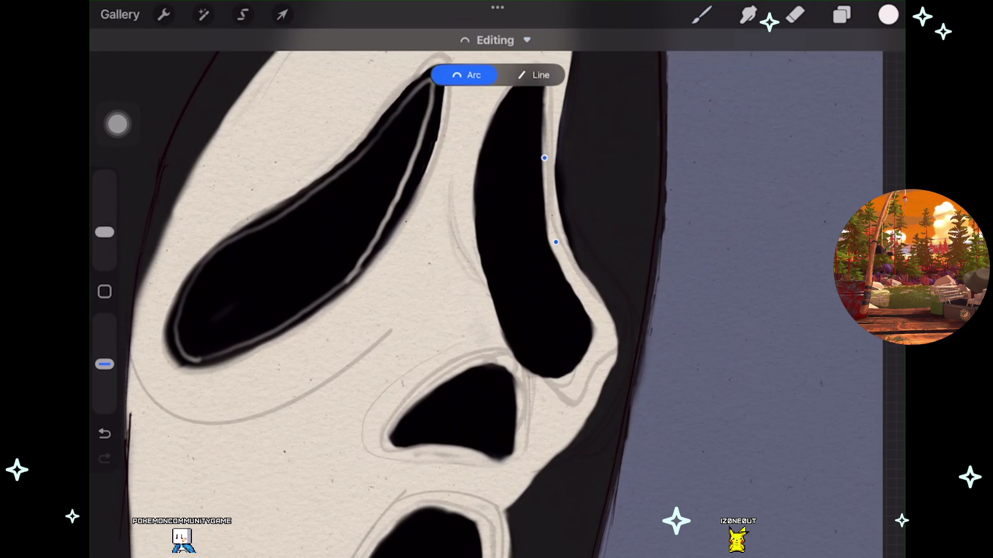
{"action": "left_click", "coordinate": [702, 15]}
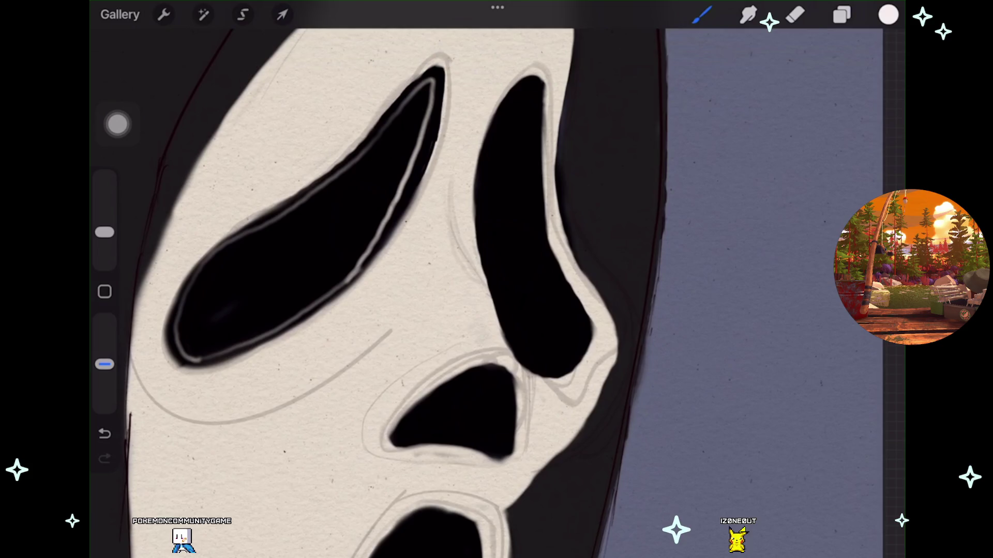
{"action": "scroll", "coordinate": [465, 279], "scroll_direction": "up", "scroll_amount": 2}
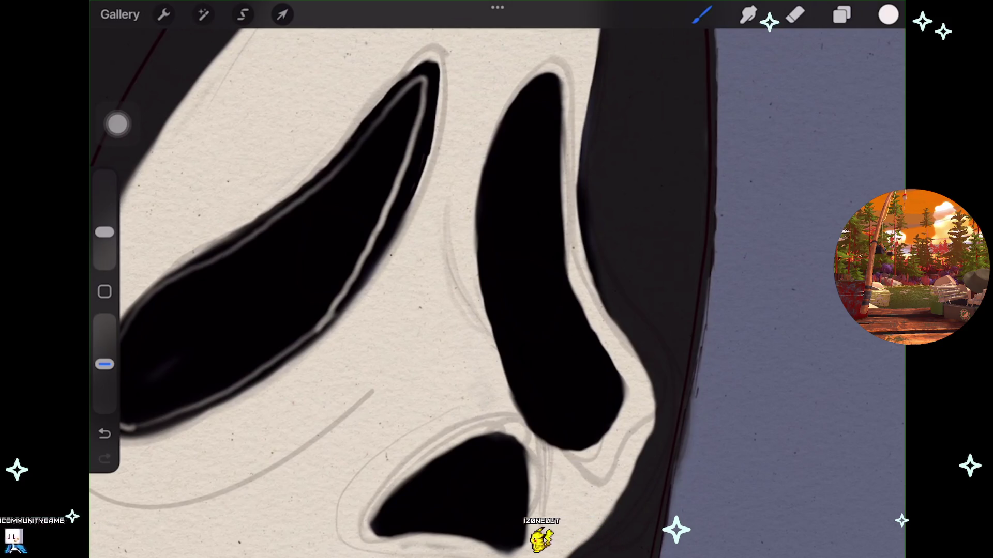
{"action": "scroll", "coordinate": [496, 280], "scroll_direction": "down", "scroll_amount": 2}
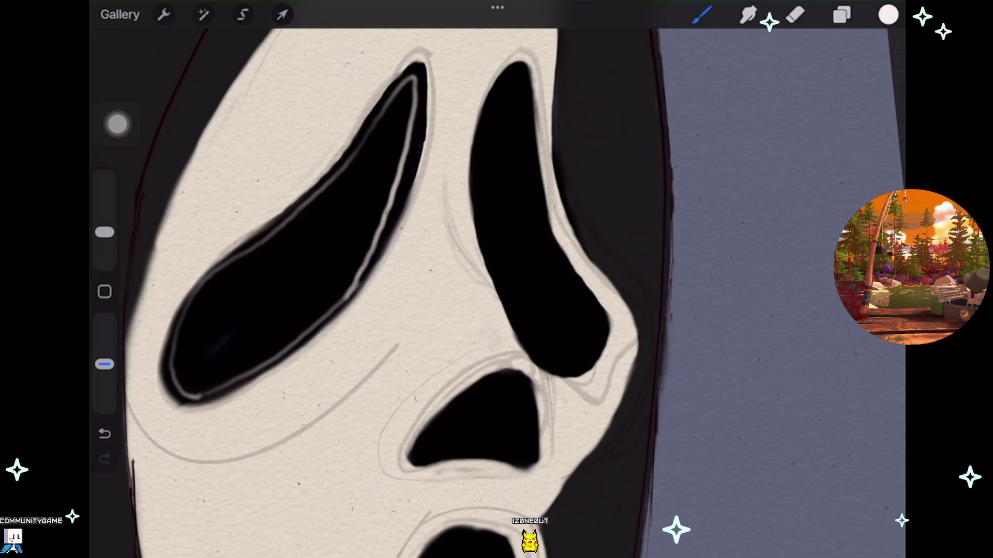
{"action": "scroll", "coordinate": [362, 279], "scroll_direction": "down", "scroll_amount": 2}
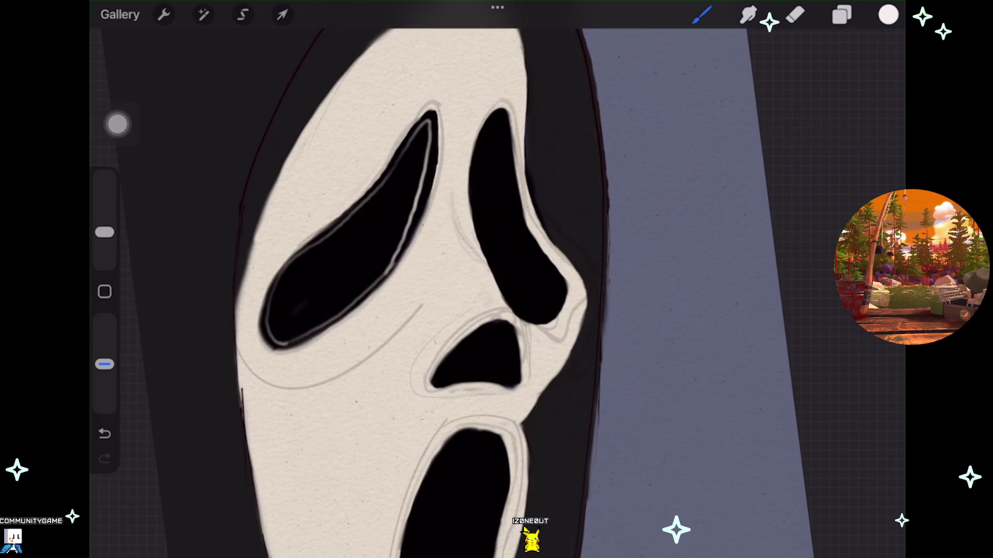
Add a new Layer 17 above Layer 12 and resume drawing.
{"action": "left_click", "coordinate": [841, 15]}
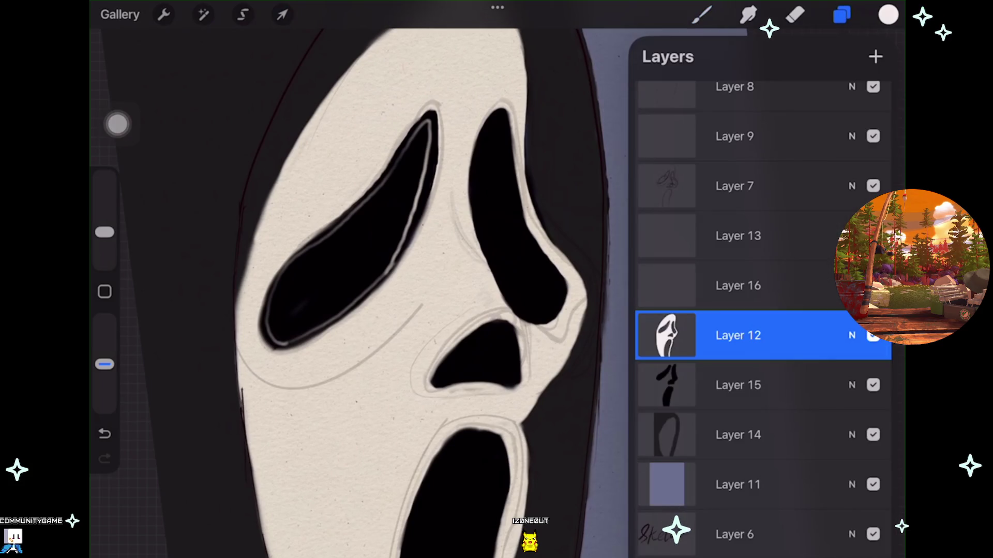
{"action": "scroll", "coordinate": [393, 279], "scroll_direction": "down", "scroll_amount": 1}
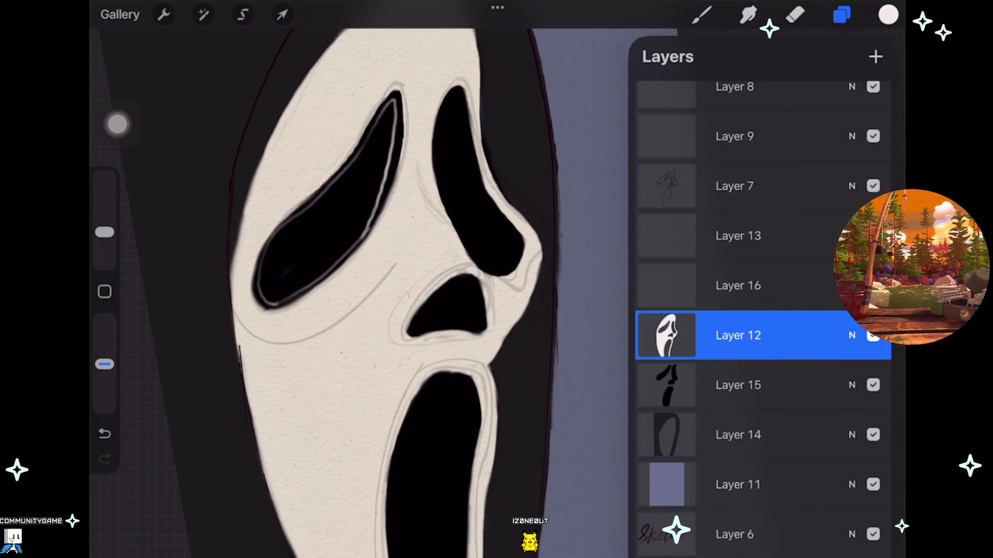
{"action": "left_click", "coordinate": [876, 56]}
{"action": "left_click", "coordinate": [702, 15]}
{"action": "scroll", "coordinate": [393, 279], "scroll_direction": "down", "scroll_amount": 1}
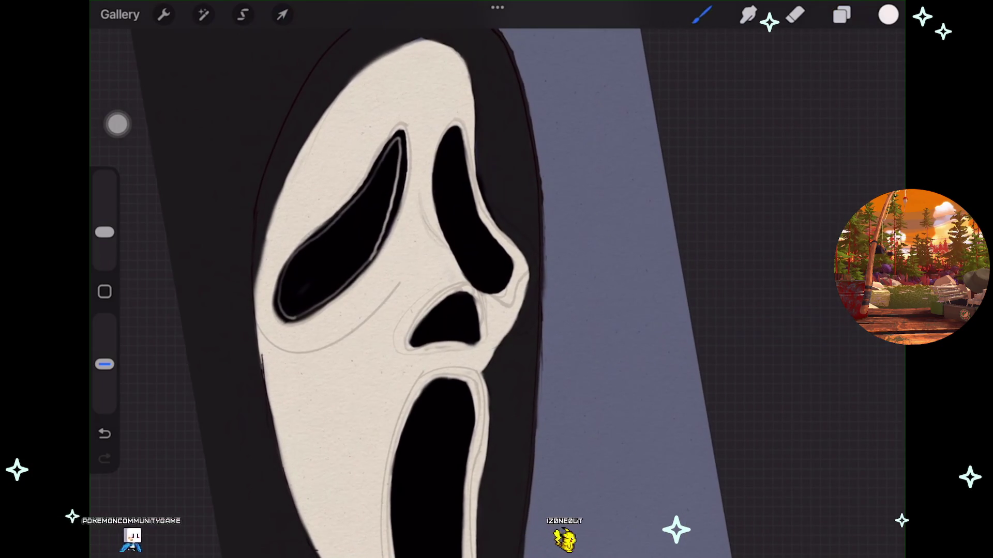
{"action": "scroll", "coordinate": [393, 279], "scroll_direction": "down", "scroll_amount": 1}
{"action": "scroll", "coordinate": [393, 279], "scroll_direction": "down", "scroll_amount": 1}
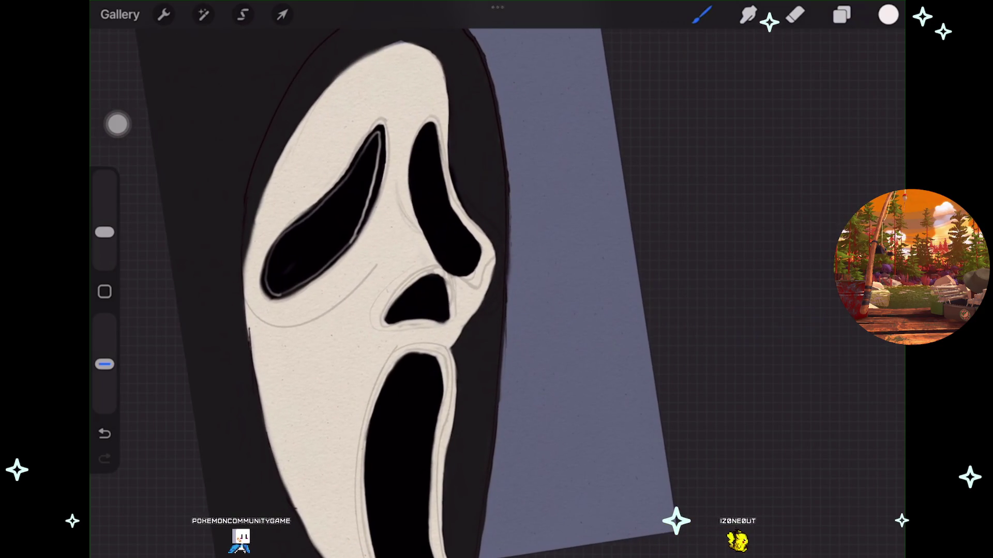
{"action": "scroll", "coordinate": [457, 217], "scroll_direction": "up", "scroll_amount": 5}
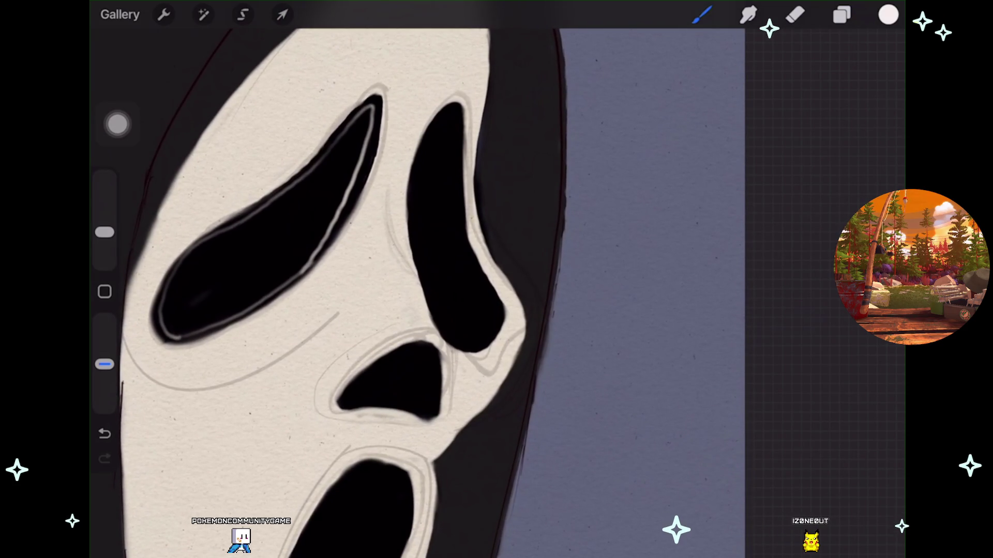
Paint a thin light highlight along and down the right eye's inner edge, undoing one bad stroke.
{"action": "left_click_drag", "start_coordinate": [465, 339], "coordinate": [499, 317]}
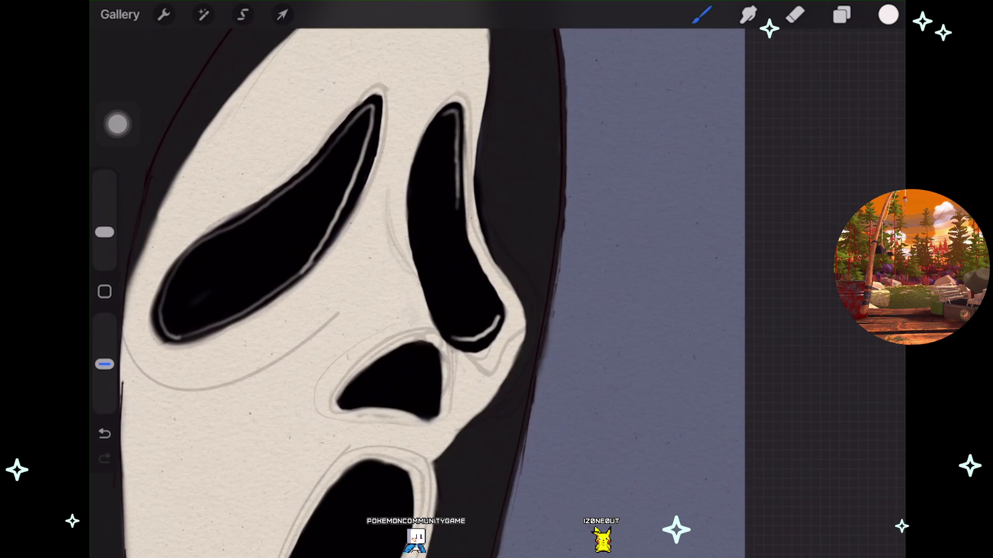
{"action": "left_click_drag", "start_coordinate": [458, 207], "coordinate": [472, 272]}
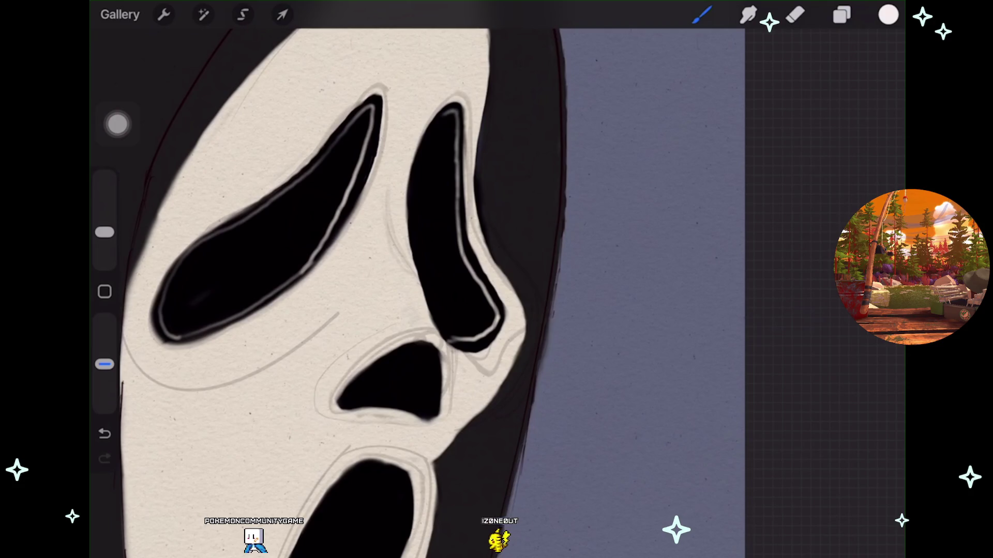
{"action": "left_click_drag", "start_coordinate": [362, 259], "coordinate": [430, 279]}
{"action": "key", "text": "ctrl+z"}
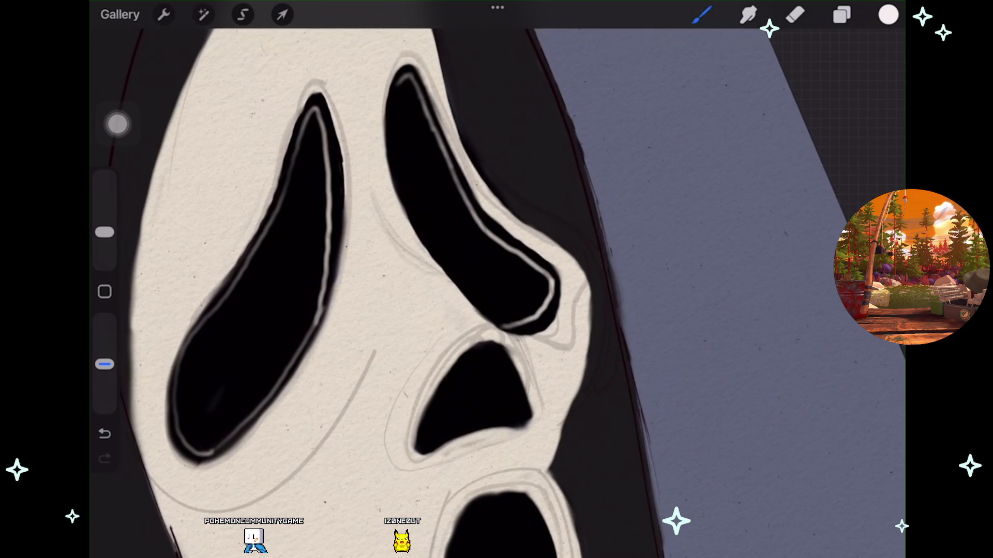
{"action": "key", "text": "v"}
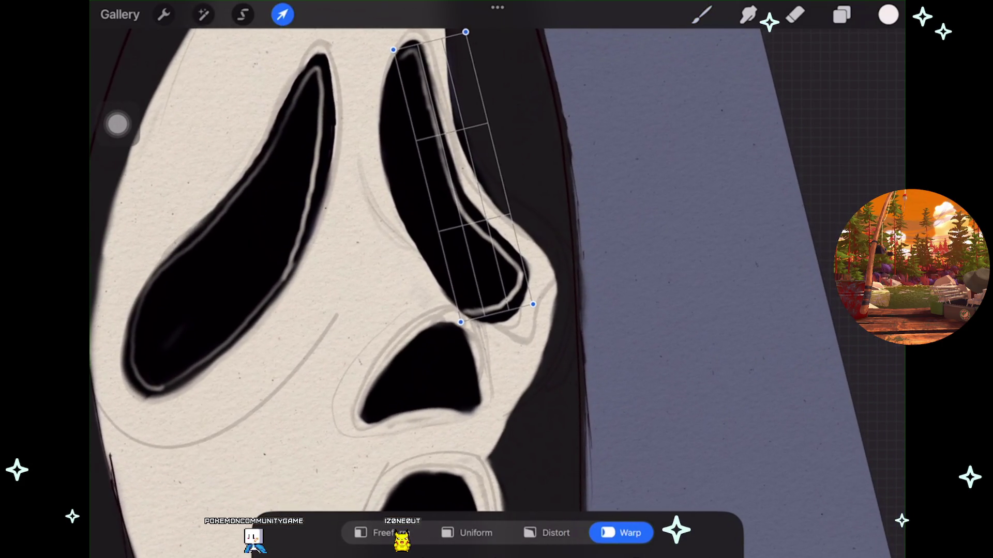
Warp the right eye highlight's top and lower corners to hug the socket, then commit.
{"action": "left_click_drag", "start_coordinate": [533, 306], "coordinate": [533, 309]}
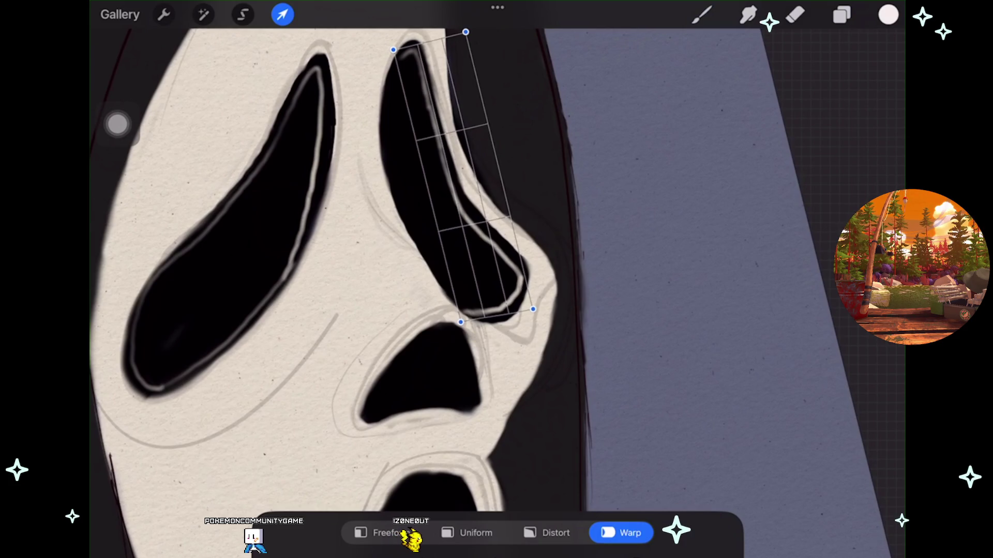
{"action": "left_click_drag", "start_coordinate": [393, 50], "coordinate": [390, 46]}
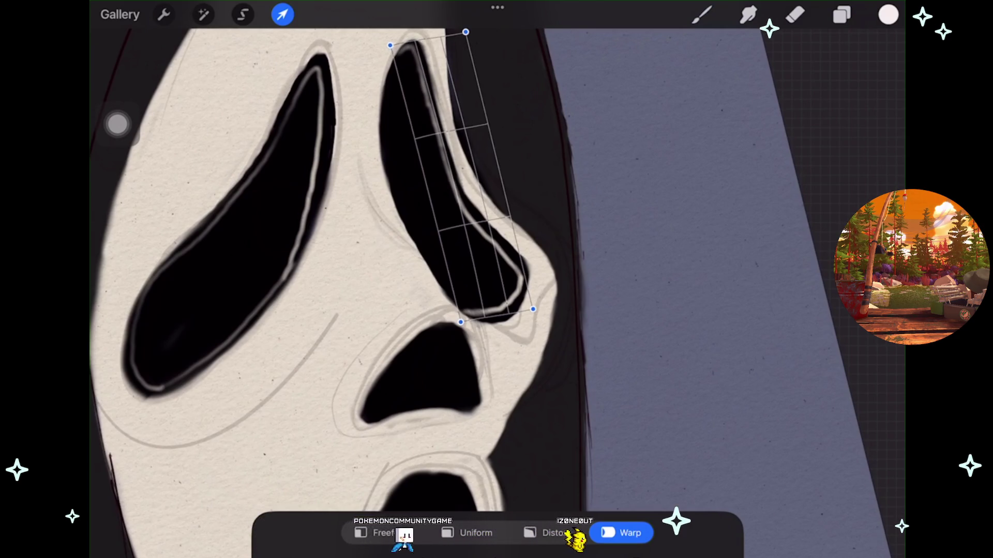
{"action": "left_click_drag", "start_coordinate": [461, 322], "coordinate": [457, 325]}
{"action": "left_click", "coordinate": [533, 309]}
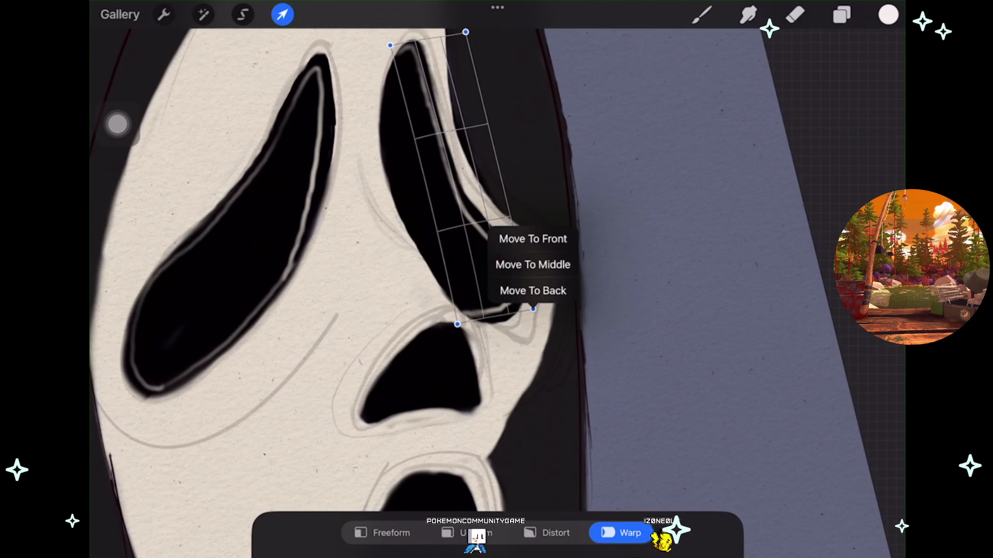
{"action": "left_click", "coordinate": [702, 14]}
{"action": "scroll", "coordinate": [331, 280], "scroll_direction": "down", "scroll_amount": 3}
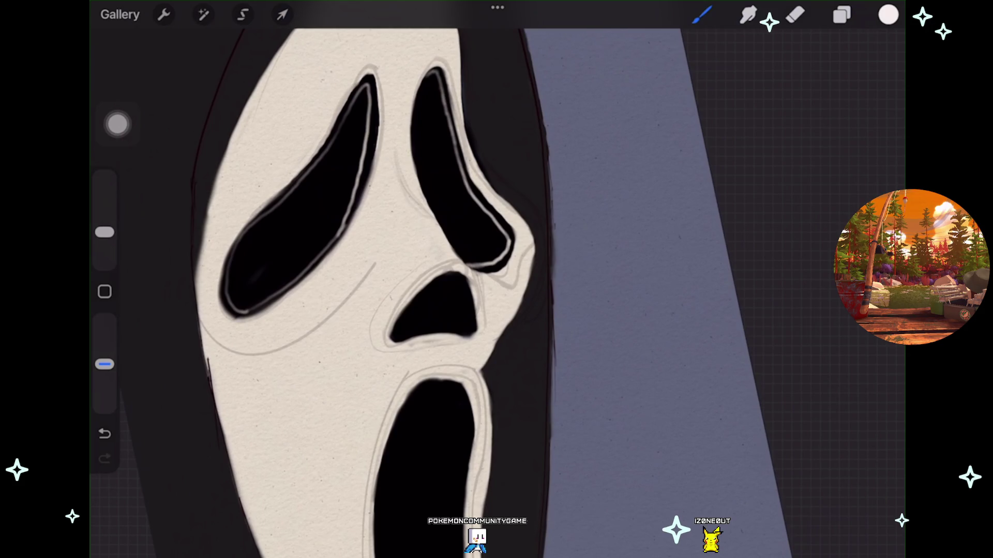
{"action": "scroll", "coordinate": [372, 279], "scroll_direction": "up", "scroll_amount": 2}
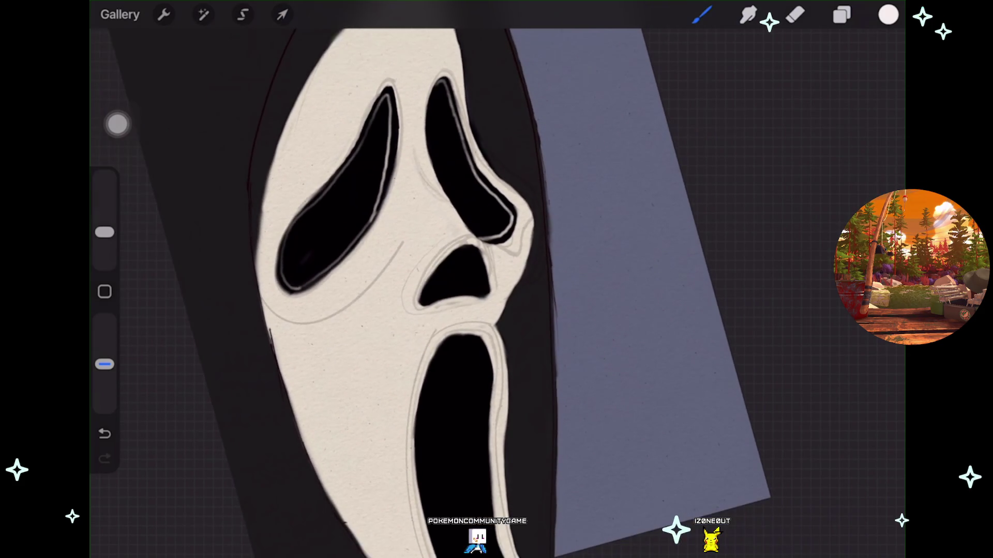
{"action": "scroll", "coordinate": [330, 279], "scroll_direction": "down", "scroll_amount": 2}
Add Layer 18 above Layer 17, undo a stray stroke, and open the colour picker.
{"action": "left_click", "coordinate": [842, 15]}
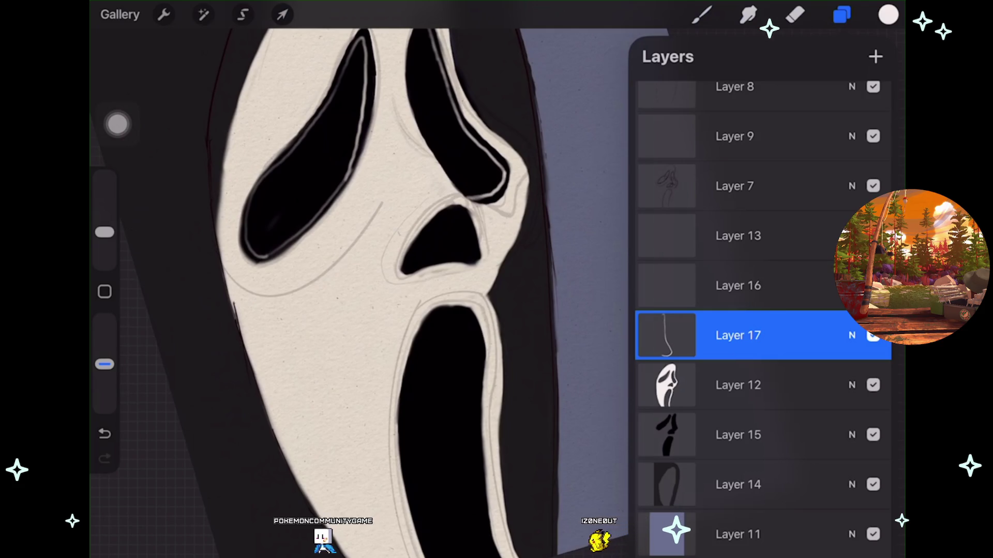
{"action": "left_click", "coordinate": [875, 56]}
{"action": "left_click", "coordinate": [842, 15]}
{"action": "mouse_move", "coordinate": [439, 258]}
{"action": "left_mouse_down"}
{"action": "mouse_move", "coordinate": [429, 297]}
{"action": "mouse_move", "coordinate": [473, 280]}
{"action": "mouse_move", "coordinate": [466, 303]}
{"action": "left_mouse_up"}
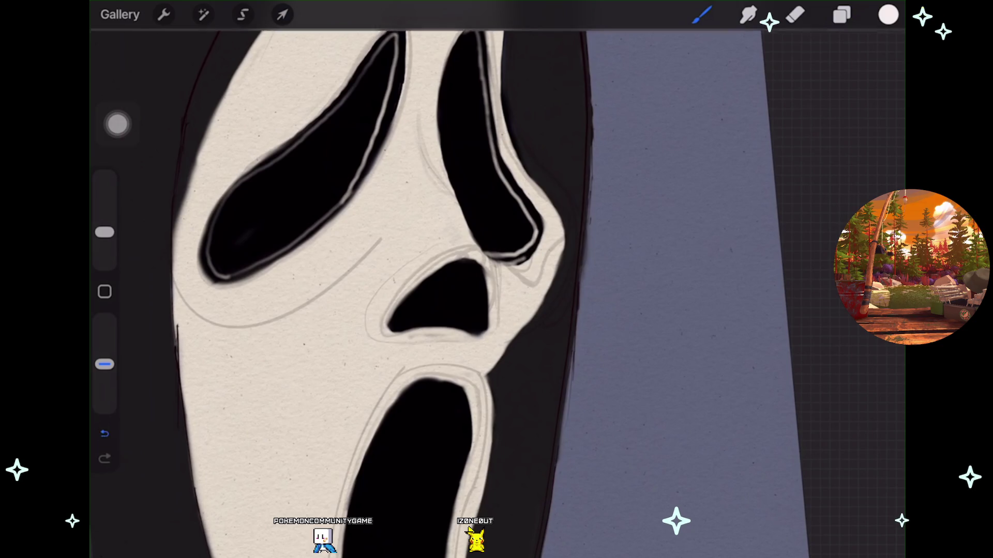
{"action": "key", "text": "ctrl+z"}
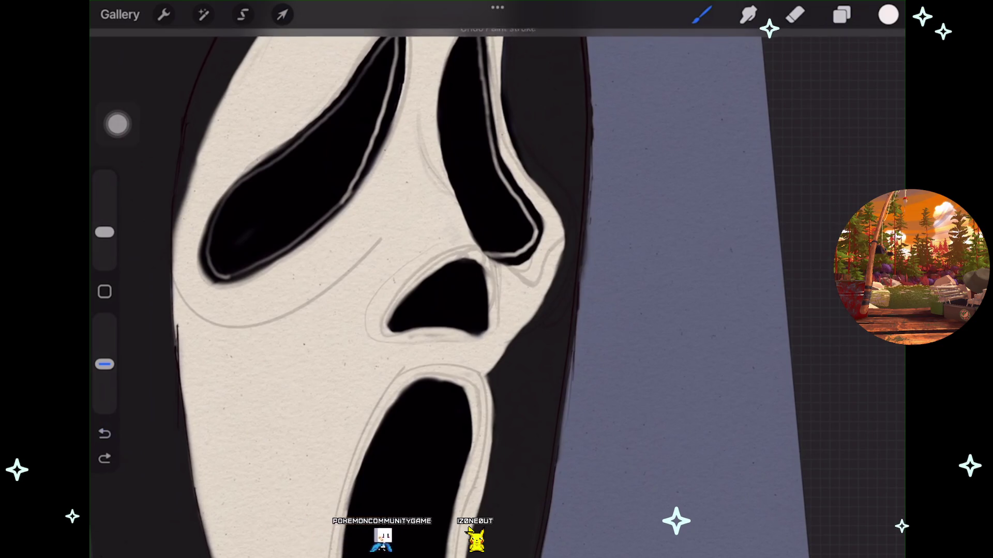
{"action": "left_click", "coordinate": [888, 15]}
{"action": "mouse_move", "coordinate": [440, 300]}
{"action": "left_mouse_down"}
{"action": "mouse_move", "coordinate": [410, 288]}
{"action": "mouse_move", "coordinate": [368, 316]}
{"action": "left_mouse_up"}
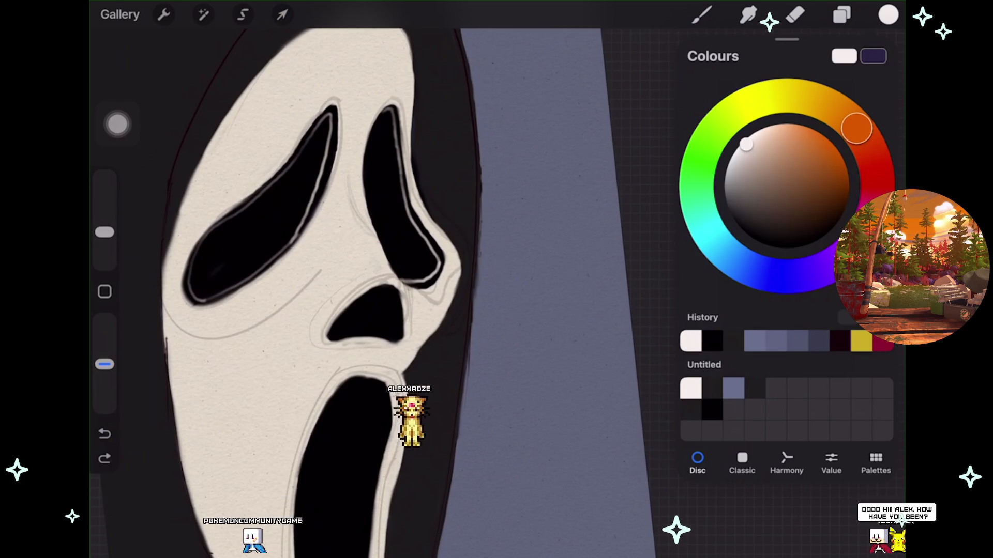
{"action": "scroll", "coordinate": [331, 279], "scroll_direction": "down", "scroll_amount": 3}
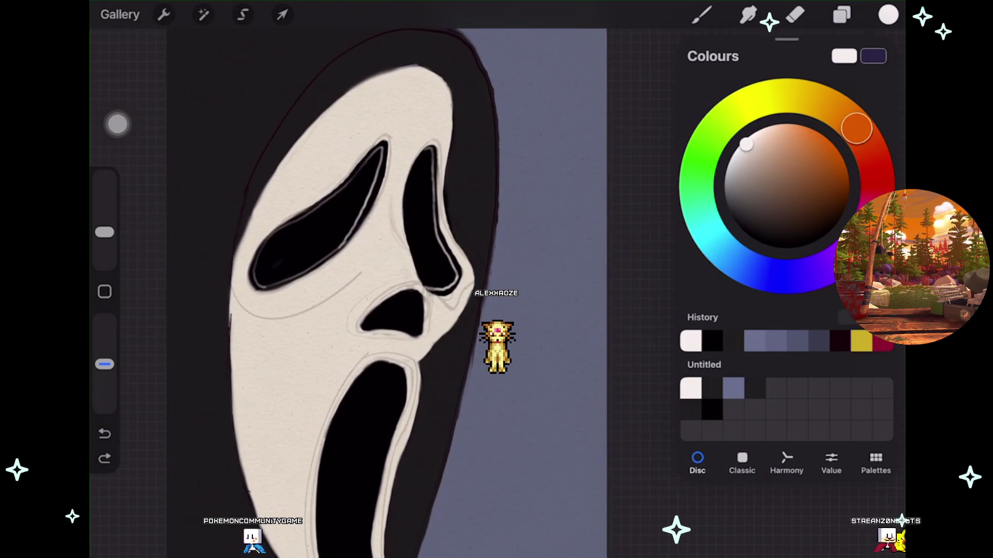